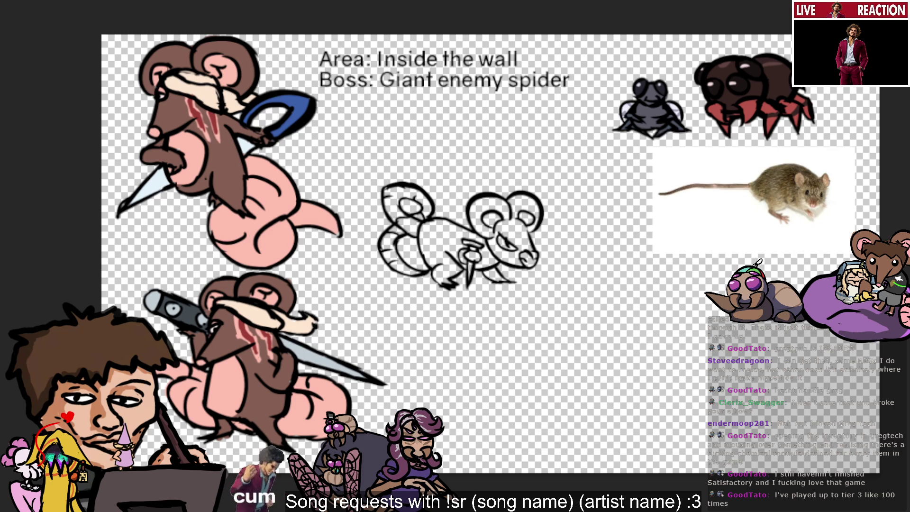
Step: Paint the mouse's body, the area around the knife handle, the left head and the right ear tan
{"action": "mouse_move", "coordinate": [441, 256]}
{"action": "left_mouse_down"}
{"action": "mouse_move", "coordinate": [440, 264]}
{"action": "mouse_move", "coordinate": [467, 256]}
{"action": "left_mouse_up"}
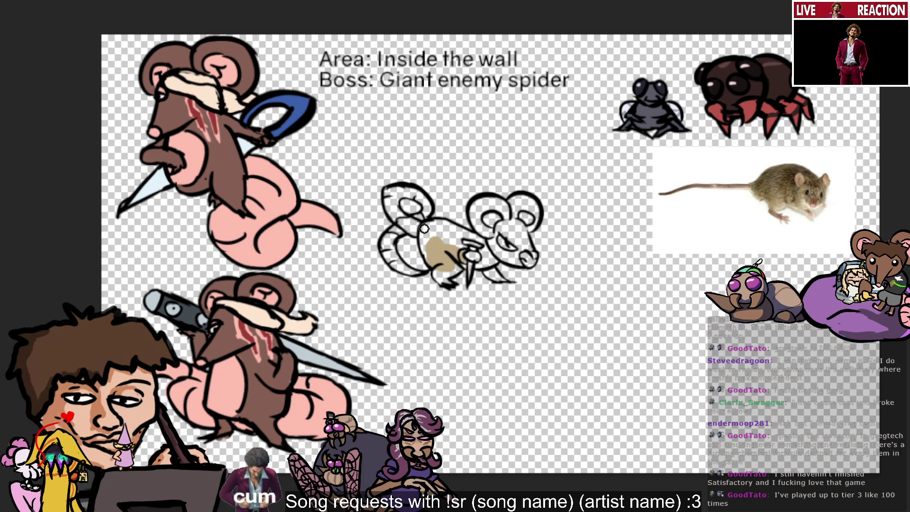
{"action": "left_click_drag", "start_coordinate": [478, 259], "coordinate": [484, 253]}
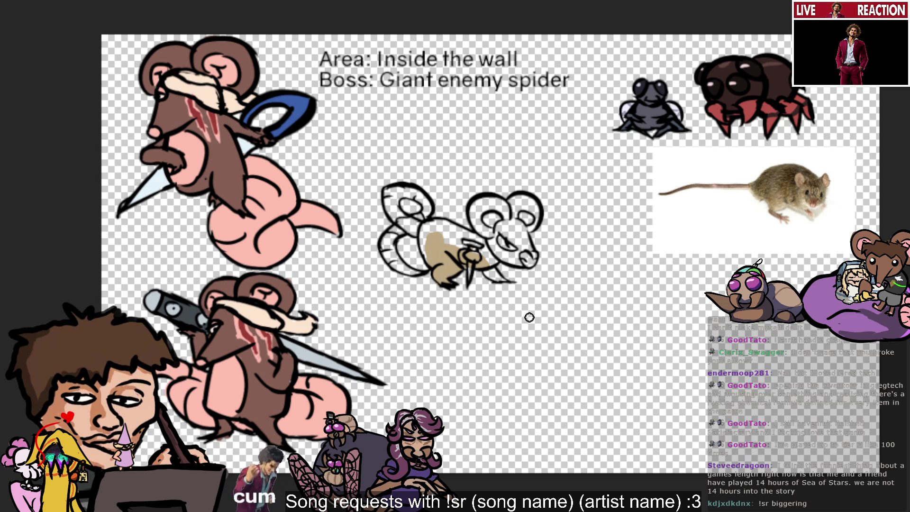
{"action": "mouse_move", "coordinate": [437, 254]}
{"action": "left_mouse_down"}
{"action": "mouse_move", "coordinate": [439, 224]}
{"action": "mouse_move", "coordinate": [464, 244]}
{"action": "left_mouse_up"}
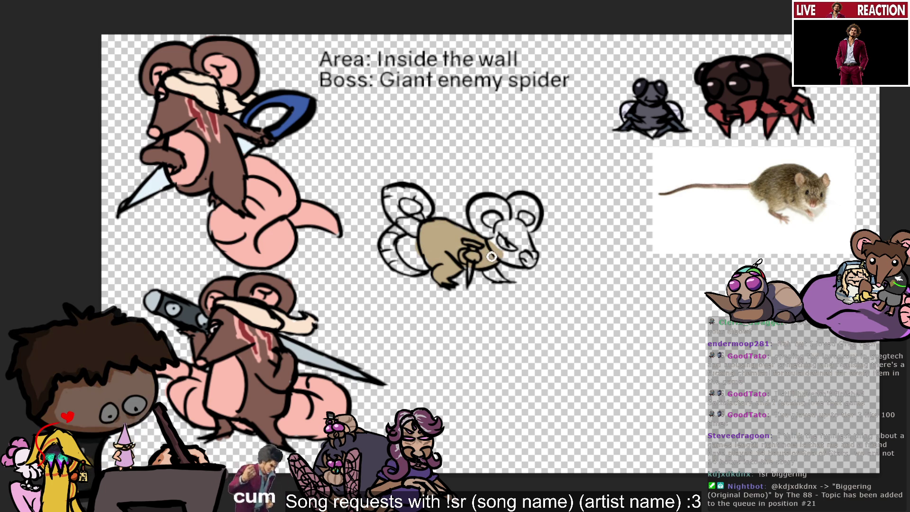
{"action": "mouse_move", "coordinate": [501, 247]}
{"action": "left_mouse_down"}
{"action": "mouse_move", "coordinate": [487, 220]}
{"action": "mouse_move", "coordinate": [511, 221]}
{"action": "left_mouse_up"}
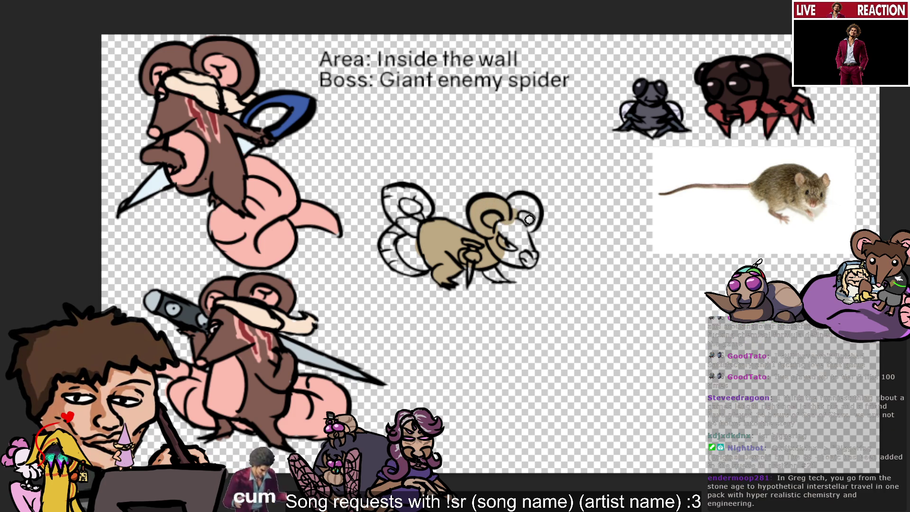
{"action": "mouse_move", "coordinate": [521, 205]}
{"action": "left_mouse_down"}
{"action": "mouse_move", "coordinate": [530, 221]}
{"action": "mouse_move", "coordinate": [514, 223]}
{"action": "mouse_move", "coordinate": [533, 241]}
{"action": "left_mouse_up"}
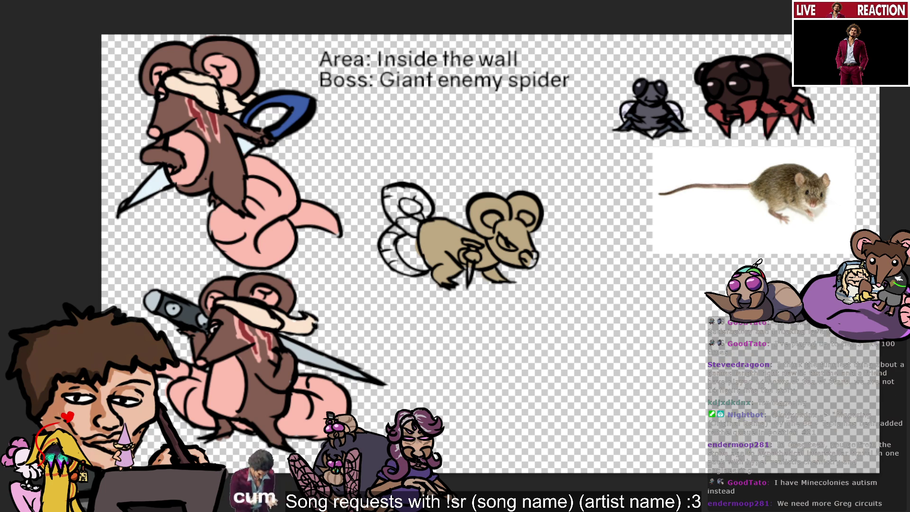
Step: Colour the mouse's nose pink
{"action": "left_click_drag", "start_coordinate": [526, 260], "coordinate": [531, 263]}
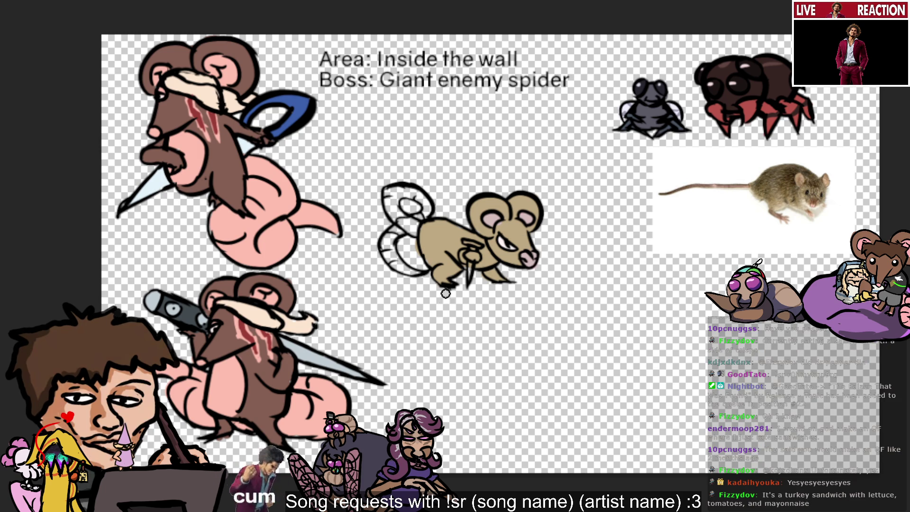
Step: Paint the mouse's lower foot pink, redoing the first attempt
{"action": "left_click_drag", "start_coordinate": [436, 276], "coordinate": [448, 284]}
{"action": "key", "text": "ctrl+z"}
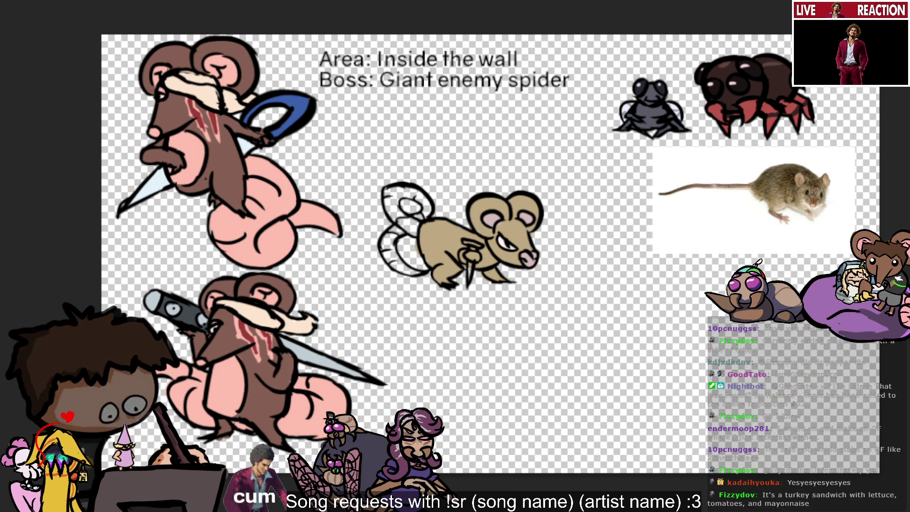
{"action": "left_click_drag", "start_coordinate": [437, 282], "coordinate": [450, 273]}
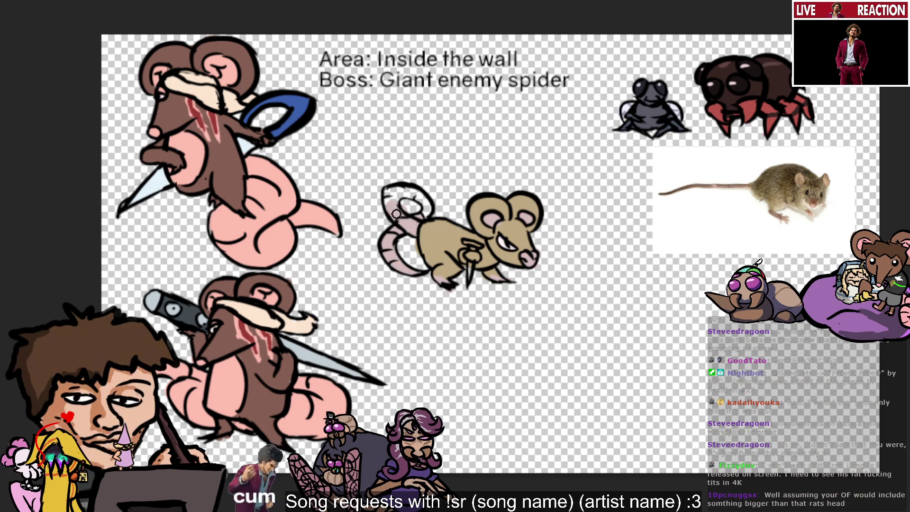
Step: Fill the mouse's looped tail with pink
{"action": "left_click_drag", "start_coordinate": [398, 196], "coordinate": [427, 206]}
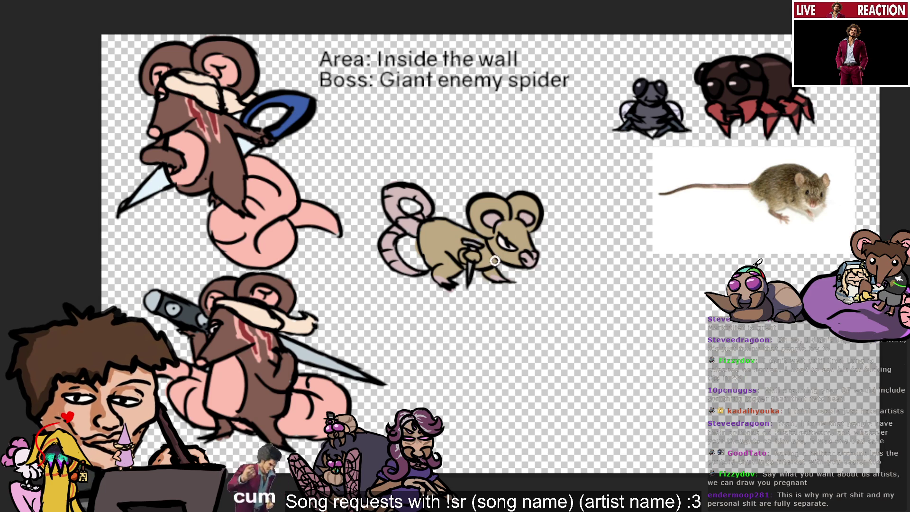
Step: Sample the tan fur colour from the rat's head with the eyedropper
{"action": "scroll", "coordinate": [501, 279], "scroll_direction": "up", "scroll_amount": 3}
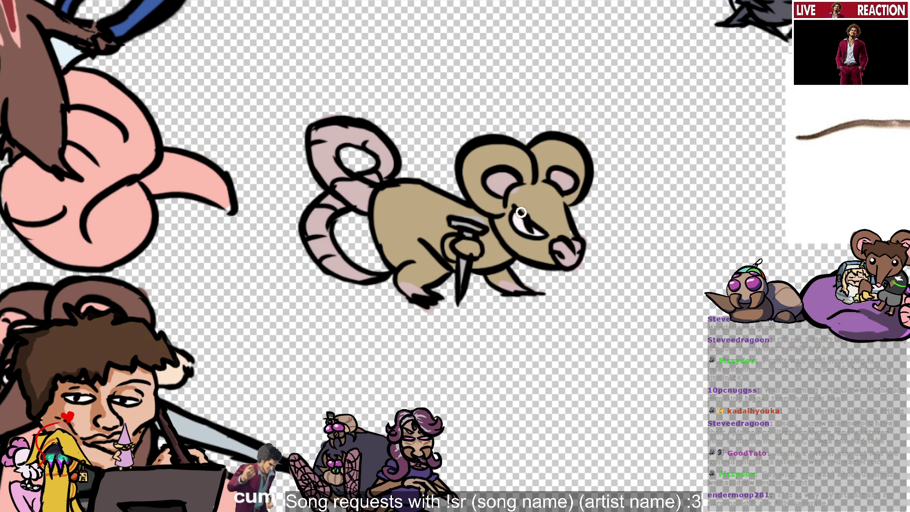
{"action": "left_click", "coordinate": [517, 196], "text": "alt"}
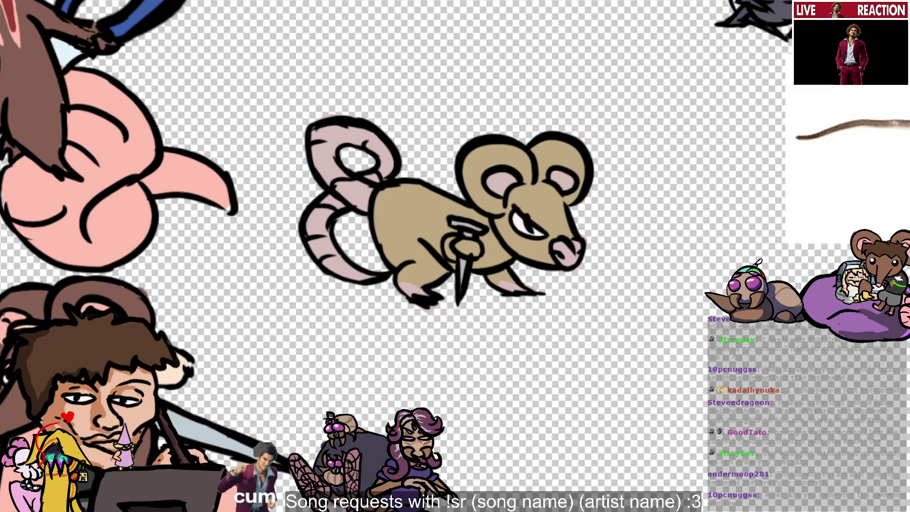
Step: Add a red accent stroke to the knife handle
{"action": "left_click_drag", "start_coordinate": [450, 221], "coordinate": [463, 226]}
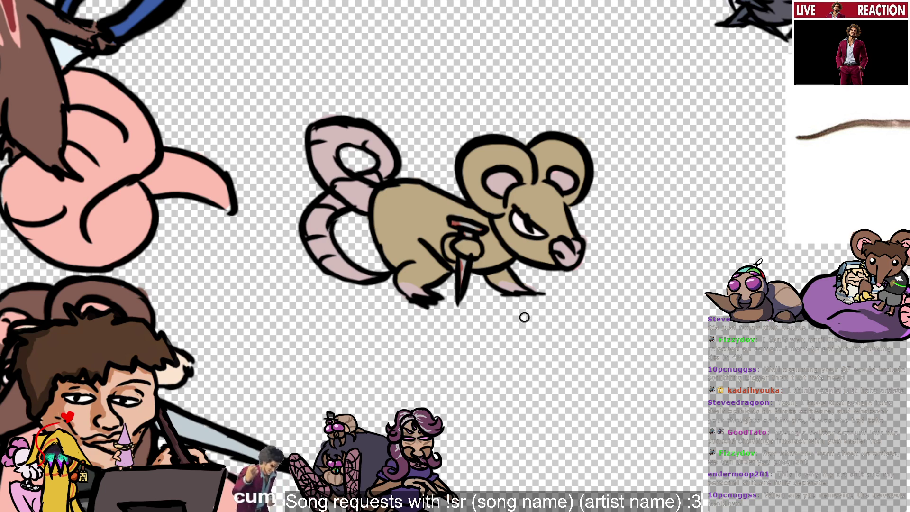
{"action": "key", "text": "alt"}
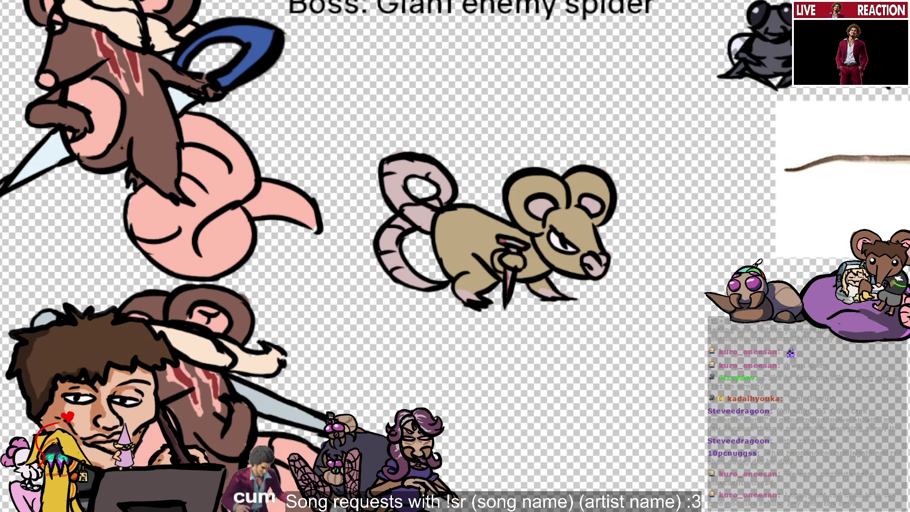
{"action": "left_click_drag", "start_coordinate": [401, 305], "coordinate": [764, 389]}
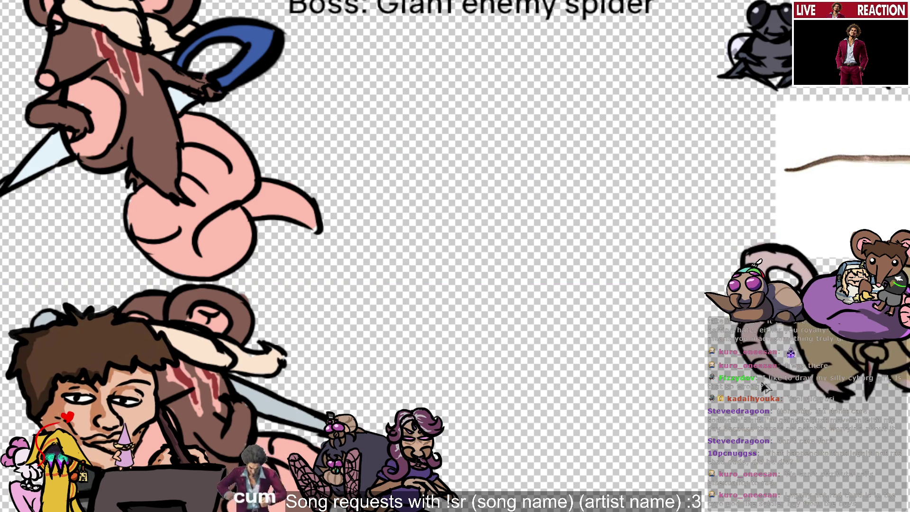
Step: Move the rat sprite slightly lower, just below the mouse reference photo
{"action": "scroll", "coordinate": [765, 390], "scroll_direction": "down", "scroll_amount": 2}
{"action": "scroll", "coordinate": [765, 390], "scroll_direction": "up", "scroll_amount": 2}
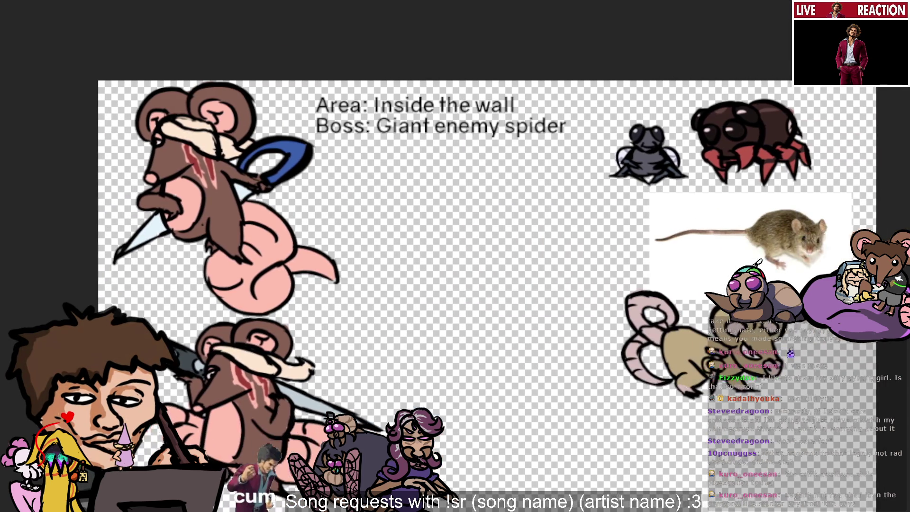
{"action": "scroll", "coordinate": [765, 390], "scroll_direction": "down", "scroll_amount": 1}
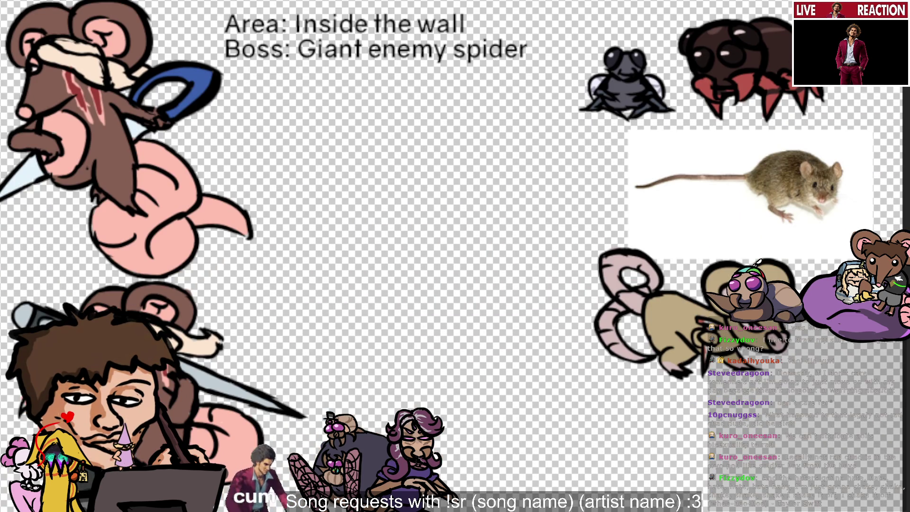
{"action": "scroll", "coordinate": [455, 256], "scroll_direction": "right", "scroll_amount": 3}
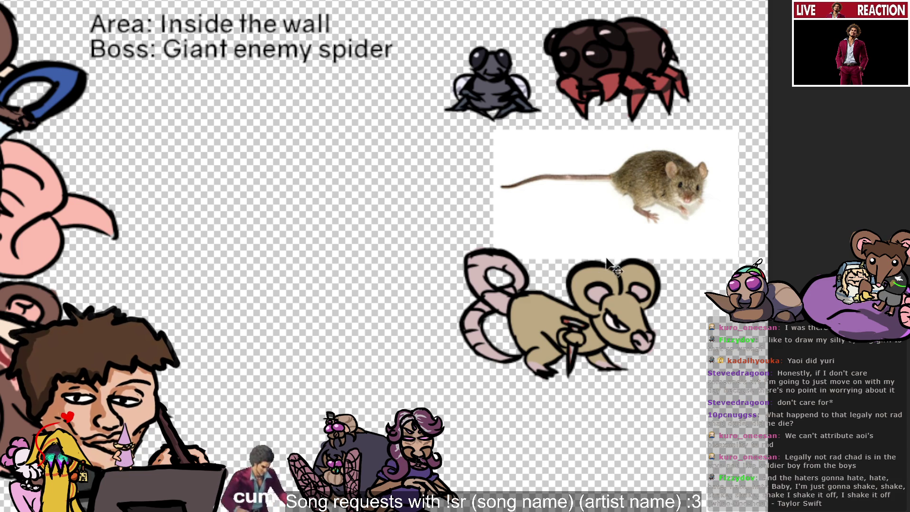
{"action": "left_click_drag", "start_coordinate": [630, 325], "coordinate": [632, 335]}
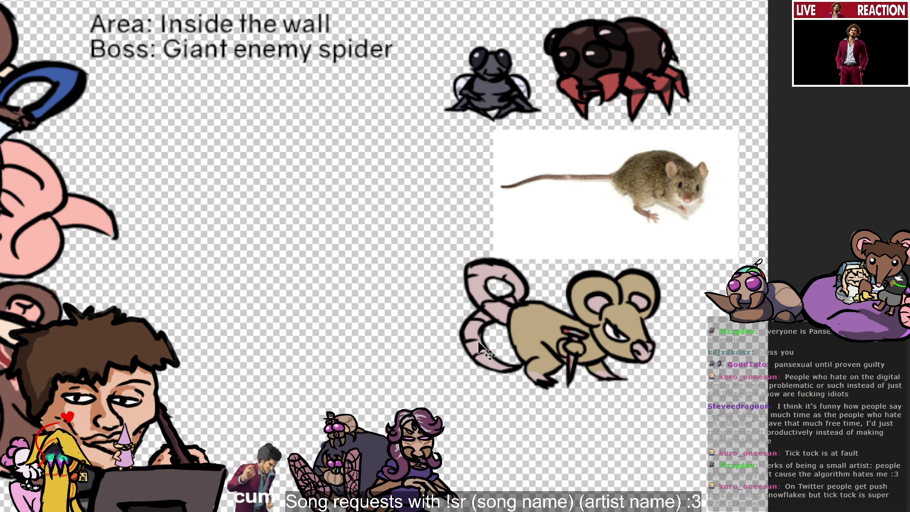
{"action": "scroll", "coordinate": [483, 351], "scroll_direction": "down", "scroll_amount": 1}
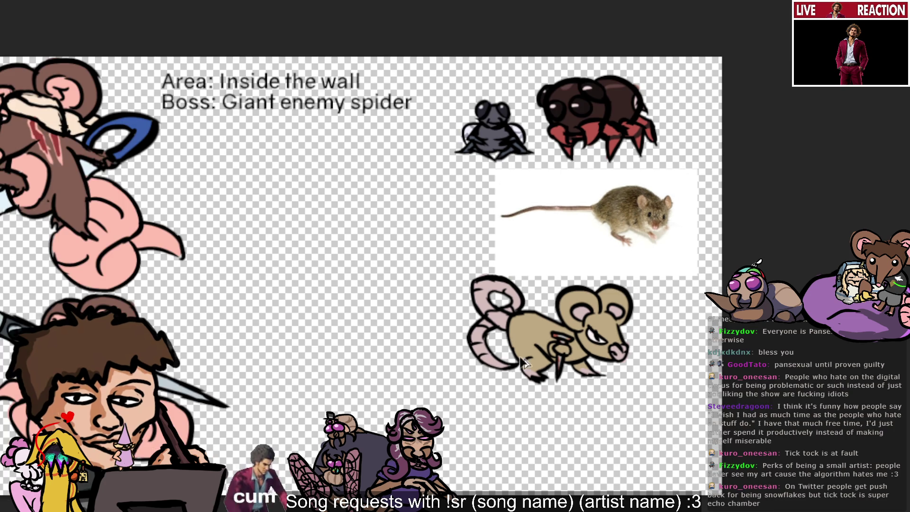
{"action": "scroll", "coordinate": [519, 363], "scroll_direction": "up", "scroll_amount": 1}
{"action": "scroll", "coordinate": [277, 275], "scroll_direction": "down", "scroll_amount": 1}
{"action": "scroll", "coordinate": [181, 269], "scroll_direction": "up", "scroll_amount": 1}
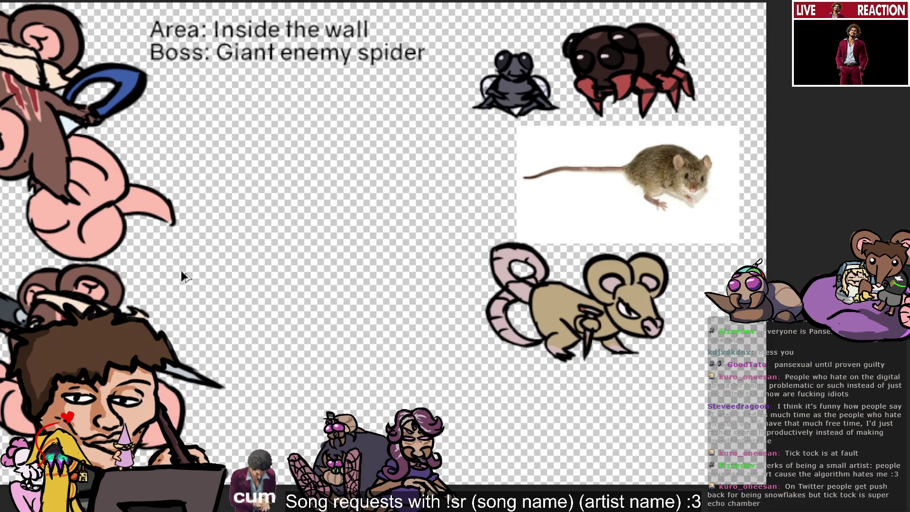
{"action": "scroll", "coordinate": [268, 285], "scroll_direction": "down", "scroll_amount": 1}
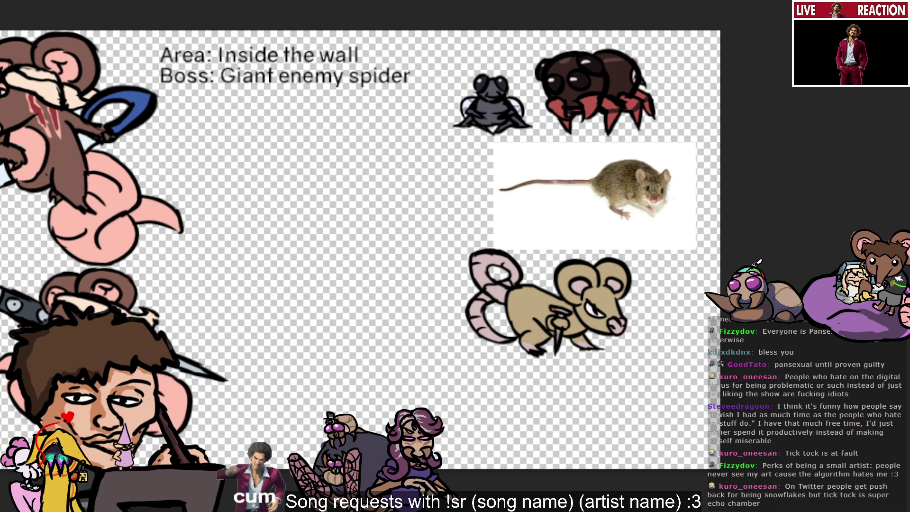
{"action": "left_click_drag", "start_coordinate": [321, 314], "coordinate": [442, 405]}
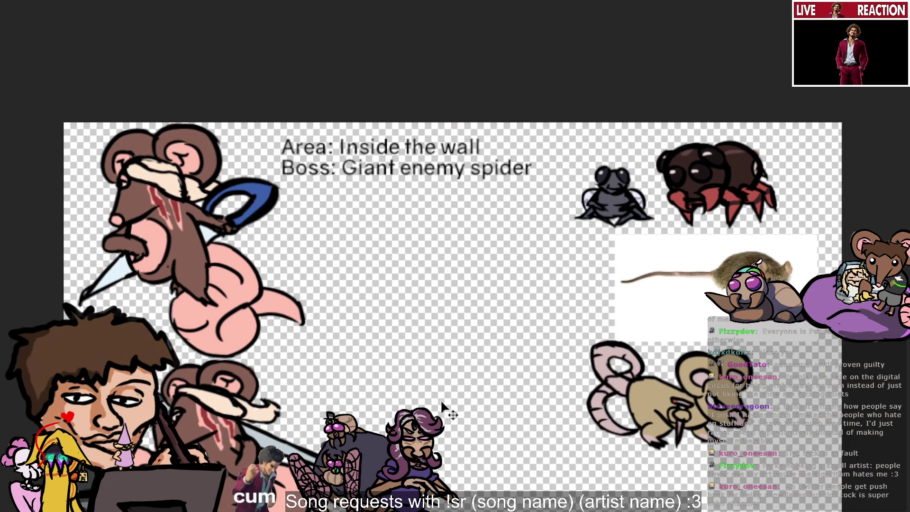
{"action": "scroll", "coordinate": [324, 320], "scroll_direction": "down", "scroll_amount": 2}
{"action": "scroll", "coordinate": [190, 247], "scroll_direction": "up", "scroll_amount": 2}
{"action": "left_click_drag", "start_coordinate": [235, 284], "coordinate": [235, 239]}
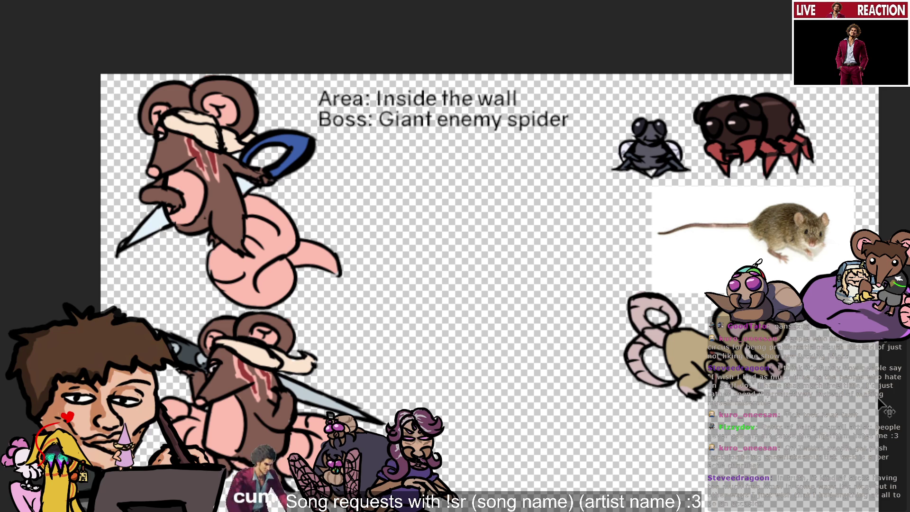
{"action": "scroll", "coordinate": [668, 406], "scroll_direction": "down", "scroll_amount": 1}
{"action": "scroll", "coordinate": [701, 387], "scroll_direction": "up", "scroll_amount": 1}
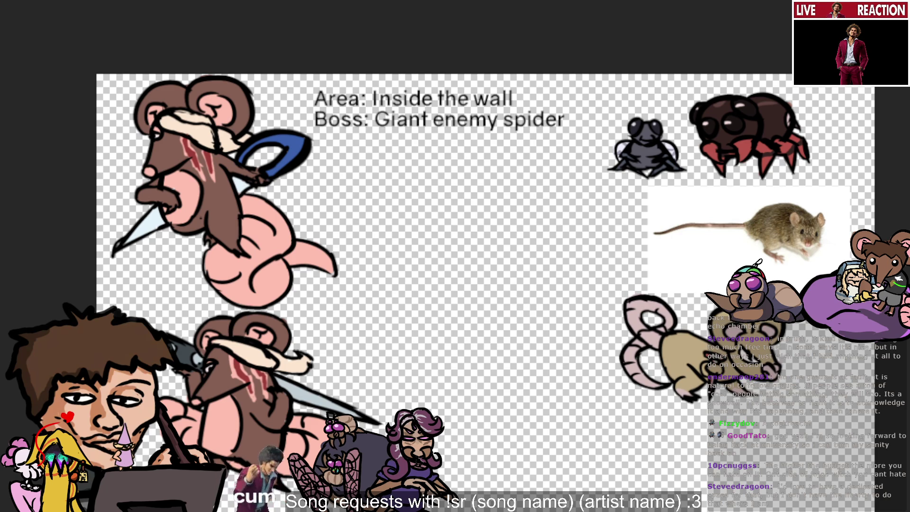
{"action": "key", "text": "b"}
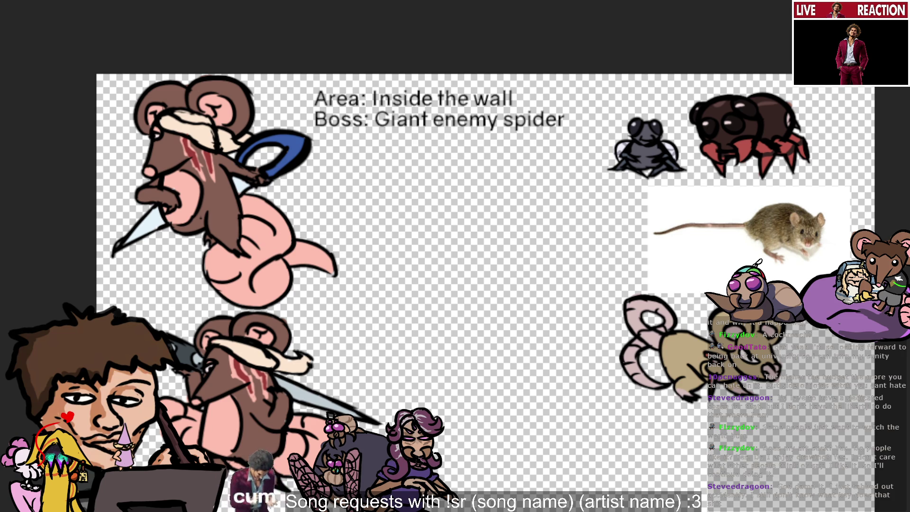
{"action": "scroll", "coordinate": [602, 378], "scroll_direction": "up", "scroll_amount": 1}
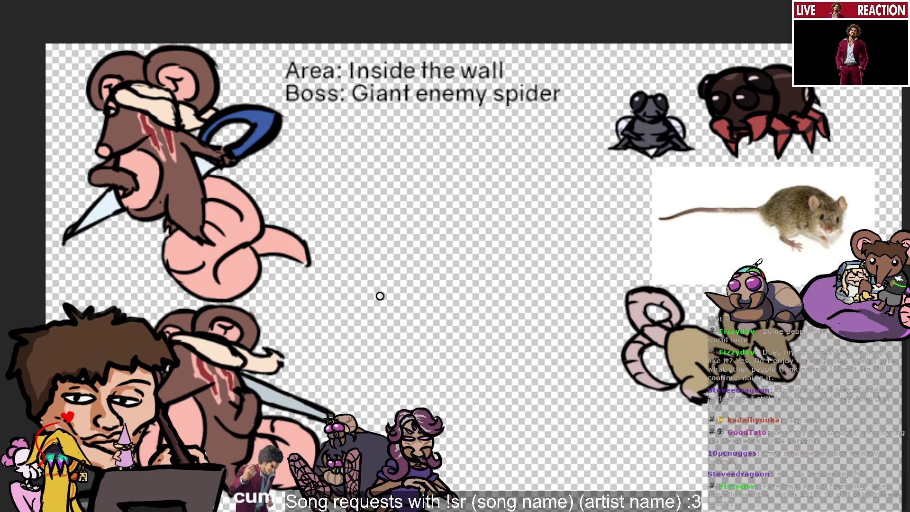
{"action": "key", "text": "alt+Tab"}
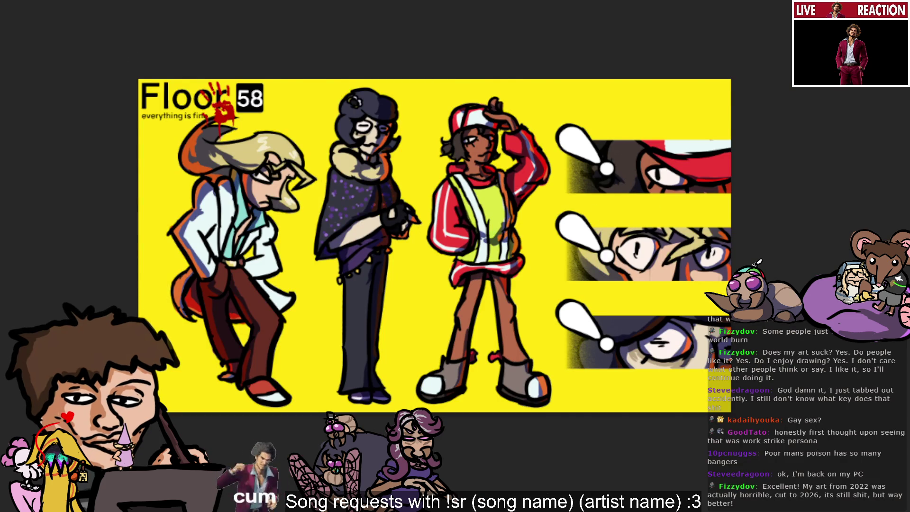
{"action": "key", "text": "alt+Tab"}
{"action": "key", "text": "alt+Tab"}
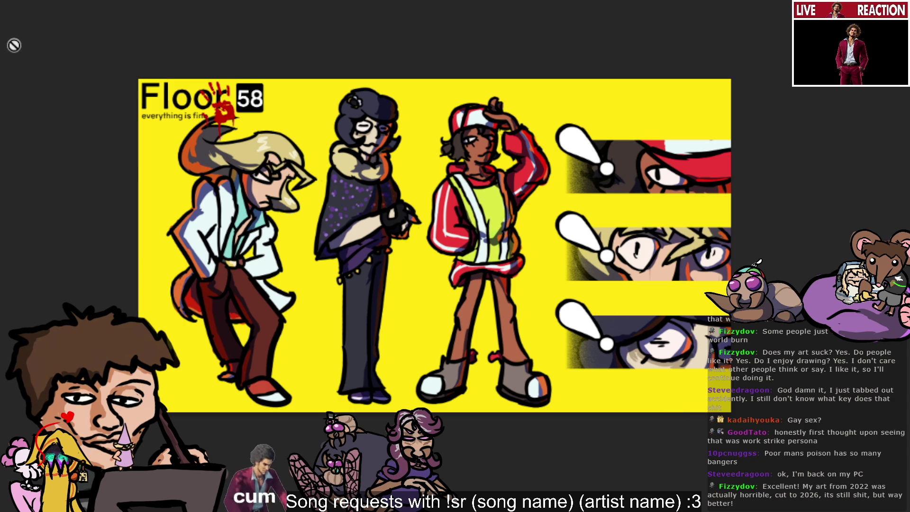
{"action": "key", "text": "Right"}
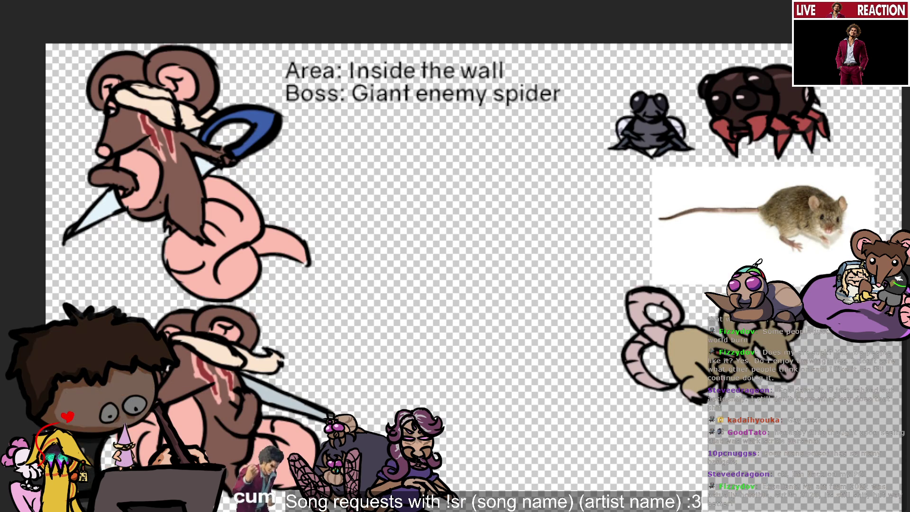
{"action": "scroll", "coordinate": [455, 256], "scroll_direction": "down", "scroll_amount": 2}
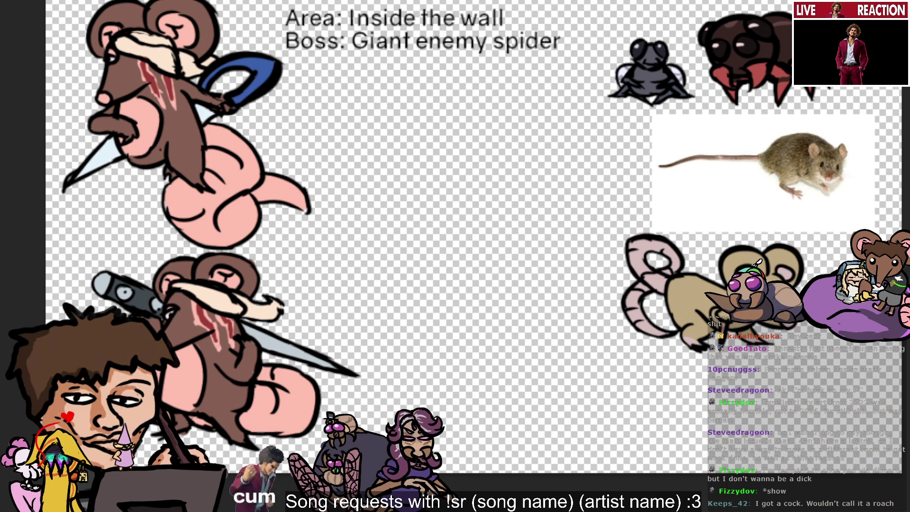
{"action": "left_click_drag", "start_coordinate": [656, 193], "coordinate": [642, 188]}
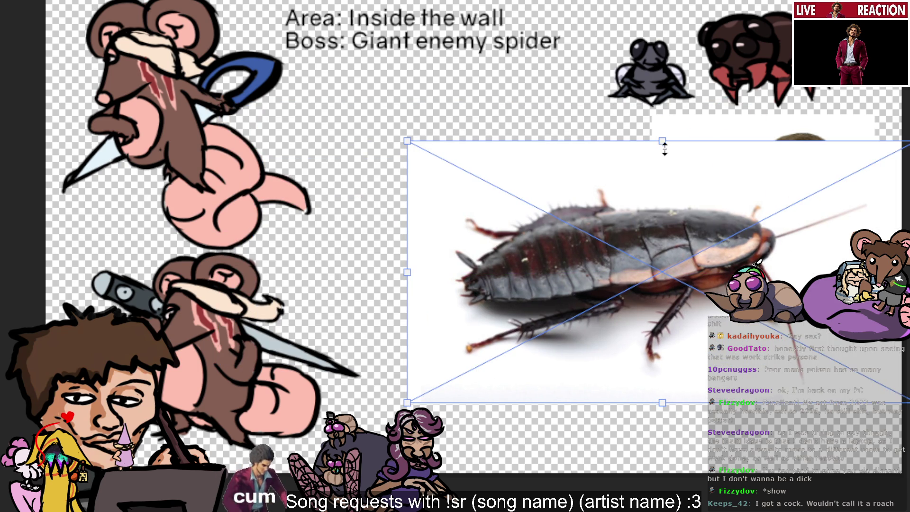
Step: Shrink the cockroach photo under the mouse photo and commit the transform
{"action": "left_click_drag", "start_coordinate": [662, 140], "coordinate": [662, 263]}
{"action": "key", "text": "Return"}
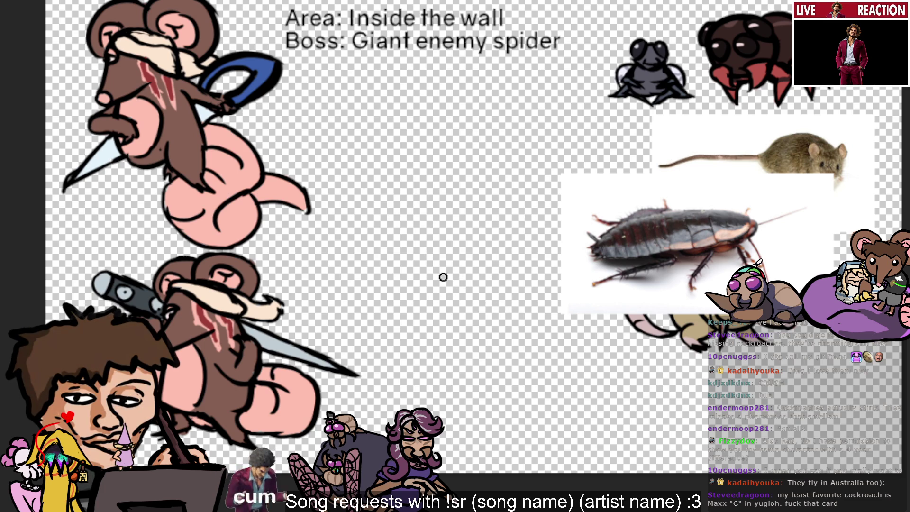
Step: Try drawing a small curved arc in the canvas centre, undoing both attempts
{"action": "left_click_drag", "start_coordinate": [430, 274], "coordinate": [467, 232]}
{"action": "key", "text": "ctrl+z"}
{"action": "mouse_move", "coordinate": [427, 278]}
{"action": "left_mouse_down"}
{"action": "mouse_move", "coordinate": [472, 251]}
{"action": "mouse_move", "coordinate": [448, 264]}
{"action": "mouse_move", "coordinate": [484, 261]}
{"action": "mouse_move", "coordinate": [480, 268]}
{"action": "left_mouse_up"}
{"action": "key", "text": "ctrl+z"}
{"action": "key", "text": "ctrl+z"}
{"action": "key", "text": "ctrl+z"}
{"action": "key", "text": "ctrl+z"}
{"action": "key", "text": "ctrl+z"}
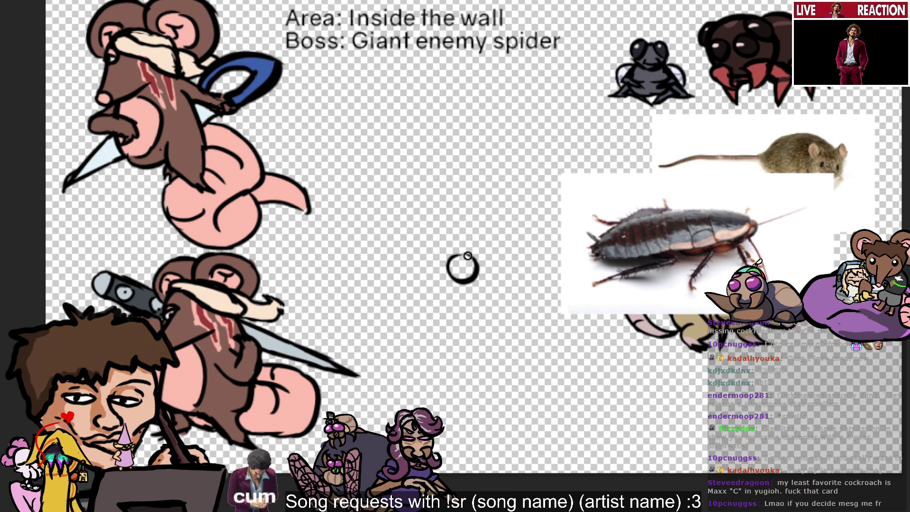
Step: Draw a long curved left wing from the circle, then retrace it thicker
{"action": "left_click_drag", "start_coordinate": [451, 260], "coordinate": [460, 278]}
{"action": "key", "text": "ctrl+z"}
{"action": "key", "text": "ctrl+z"}
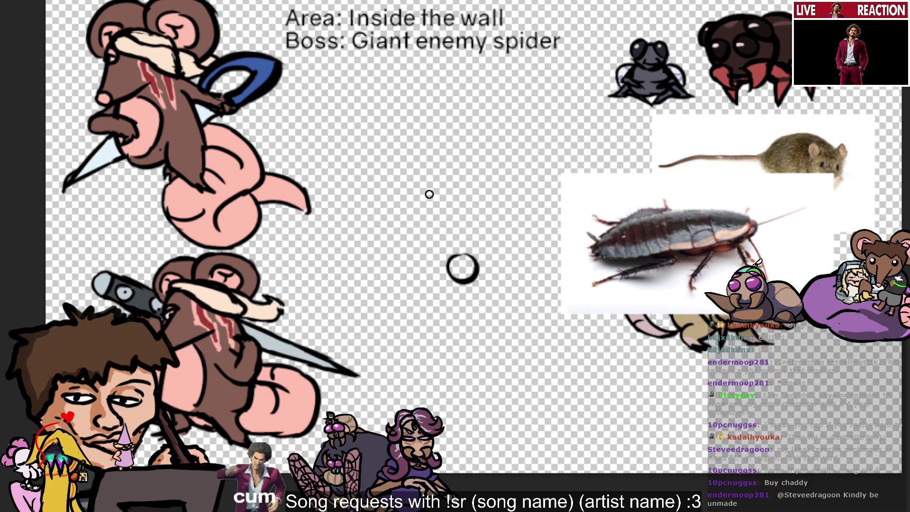
{"action": "left_click_drag", "start_coordinate": [452, 260], "coordinate": [433, 245]}
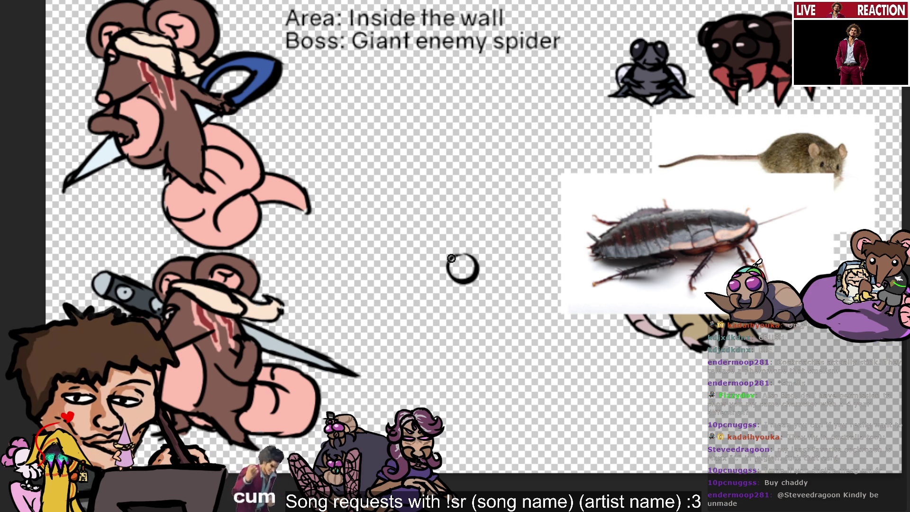
{"action": "key", "text": "ctrl+z"}
{"action": "left_click_drag", "start_coordinate": [455, 260], "coordinate": [404, 244]}
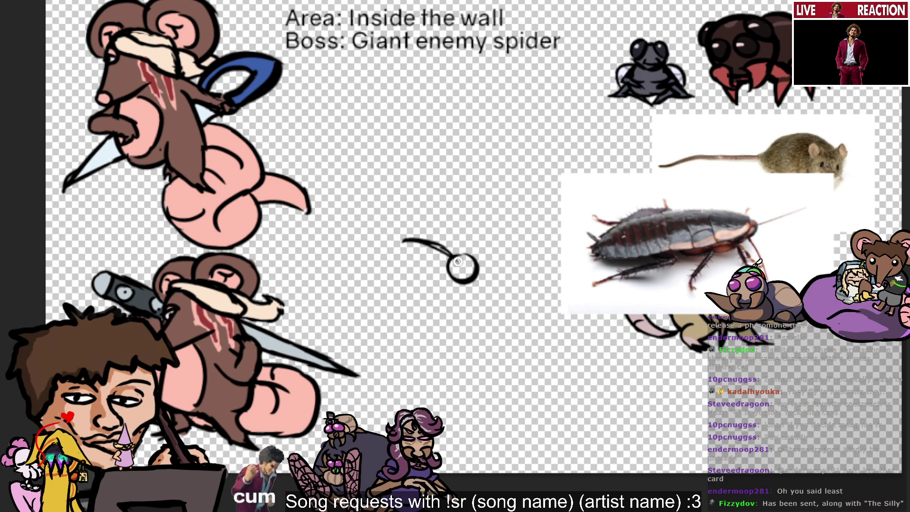
{"action": "mouse_move", "coordinate": [403, 240]}
{"action": "left_mouse_down"}
{"action": "mouse_move", "coordinate": [456, 253]}
{"action": "mouse_move", "coordinate": [516, 242]}
{"action": "mouse_move", "coordinate": [474, 259]}
{"action": "mouse_move", "coordinate": [527, 252]}
{"action": "left_mouse_up"}
Step: Redraw the right wing as a thicker line extending outward from the circle
{"action": "key", "text": "ctrl+z"}
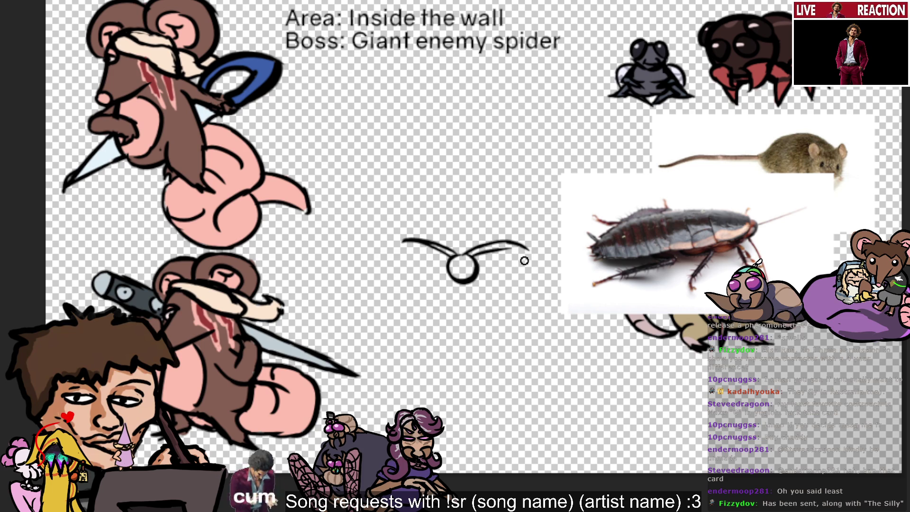
{"action": "left_click_drag", "start_coordinate": [472, 258], "coordinate": [524, 255]}
{"action": "left_click_drag", "start_coordinate": [467, 256], "coordinate": [529, 248]}
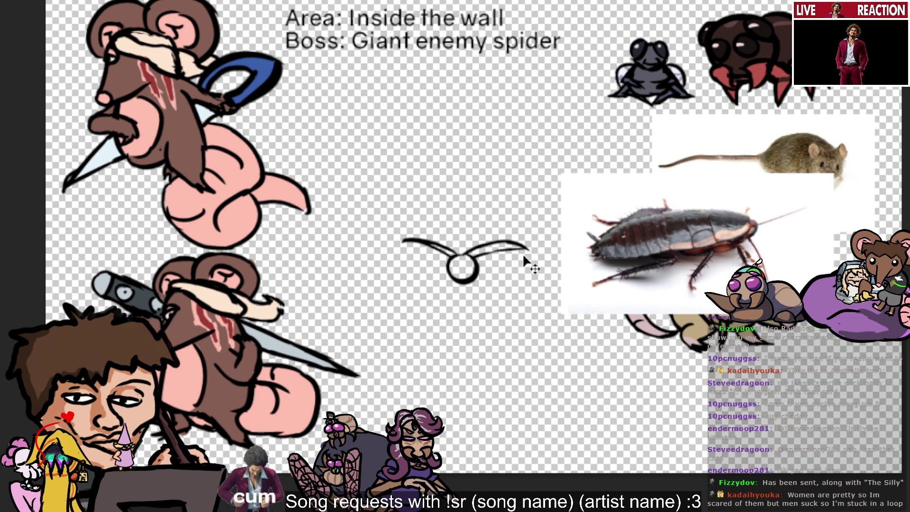
{"action": "left_click_drag", "start_coordinate": [471, 258], "coordinate": [528, 257]}
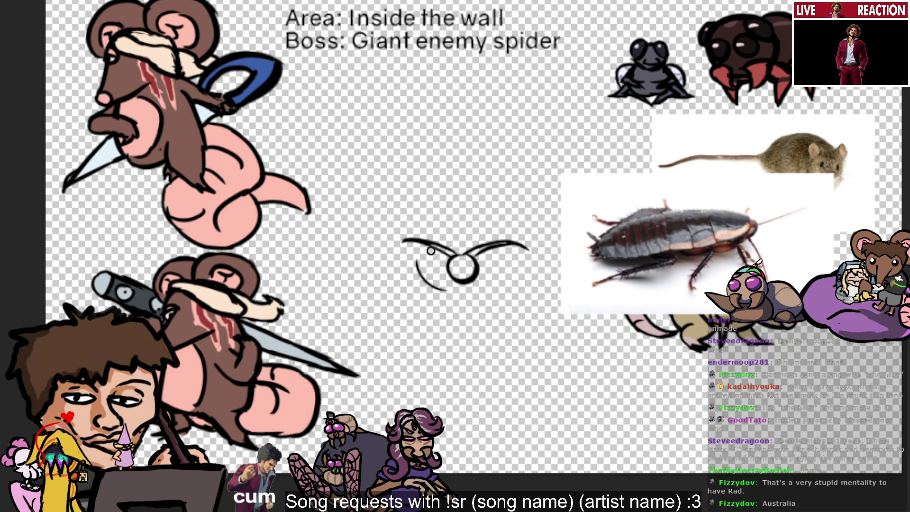
Step: Add a curved line below-left of the circle and a horizontal line across the left wing
{"action": "left_click_drag", "start_coordinate": [413, 253], "coordinate": [457, 293]}
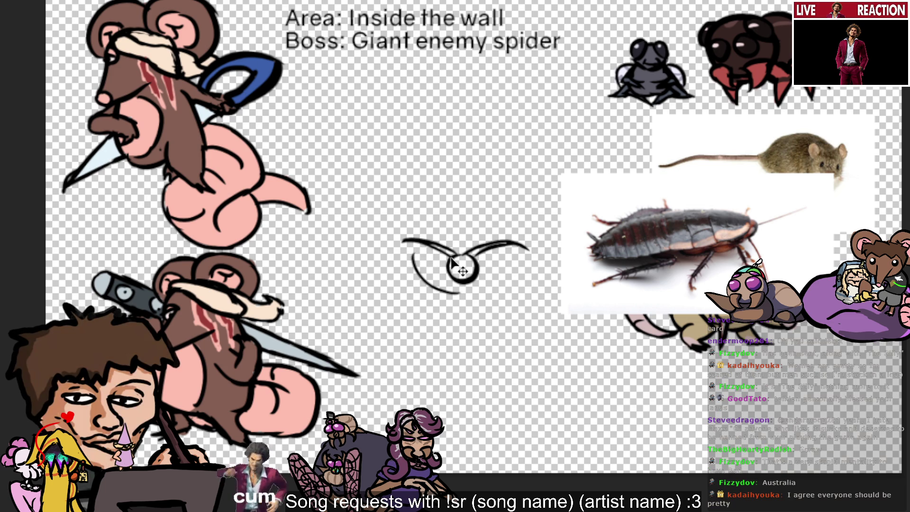
{"action": "left_click_drag", "start_coordinate": [448, 259], "coordinate": [408, 268]}
{"action": "key", "text": "ctrl+z"}
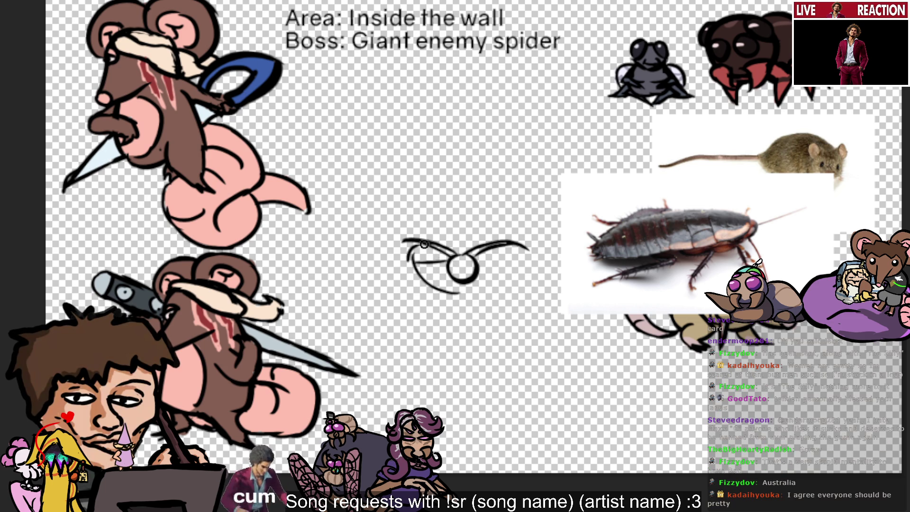
{"action": "left_click_drag", "start_coordinate": [412, 260], "coordinate": [444, 261]}
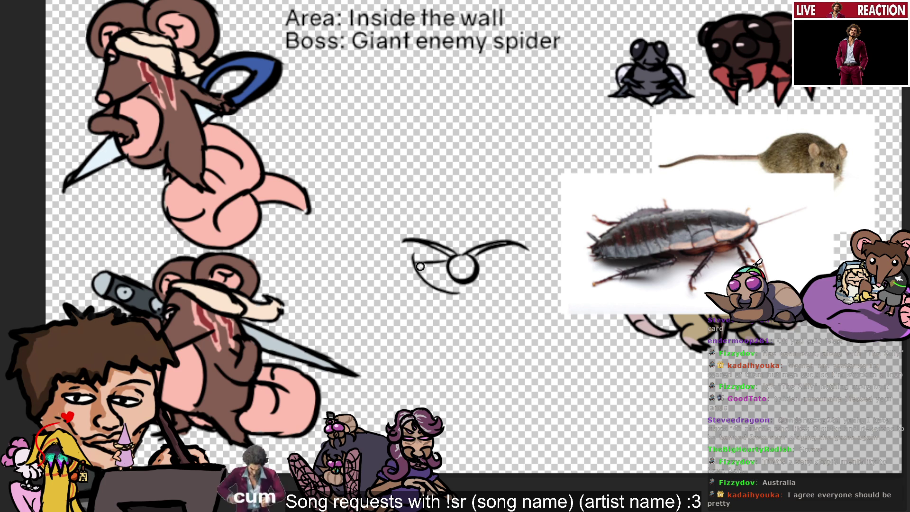
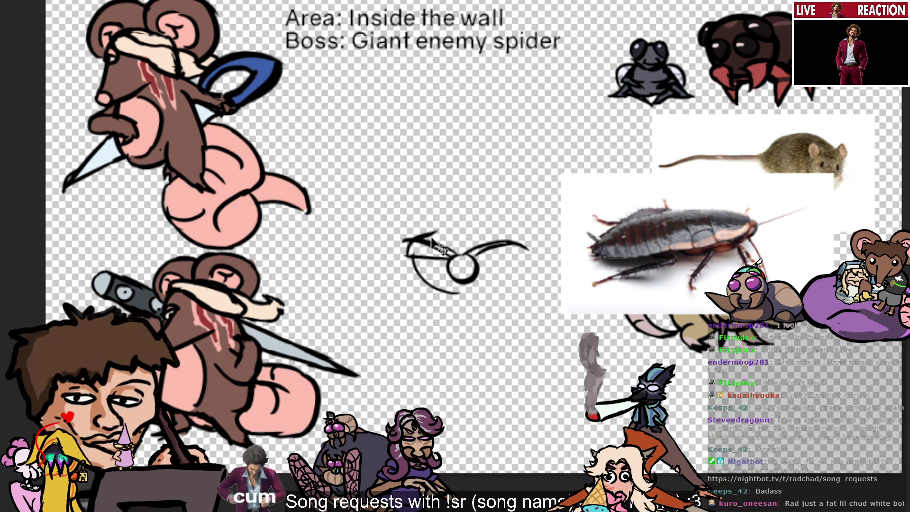
Step: Add curved strokes above the left wing and a hook on the right wing tip, then close the head's lower-right outline
{"action": "left_click_drag", "start_coordinate": [411, 243], "coordinate": [443, 230]}
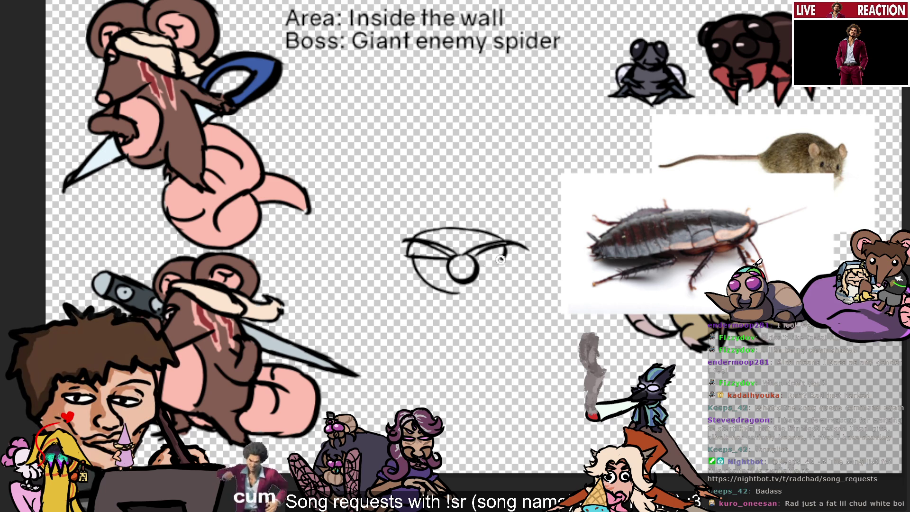
{"action": "left_click_drag", "start_coordinate": [513, 248], "coordinate": [512, 261]}
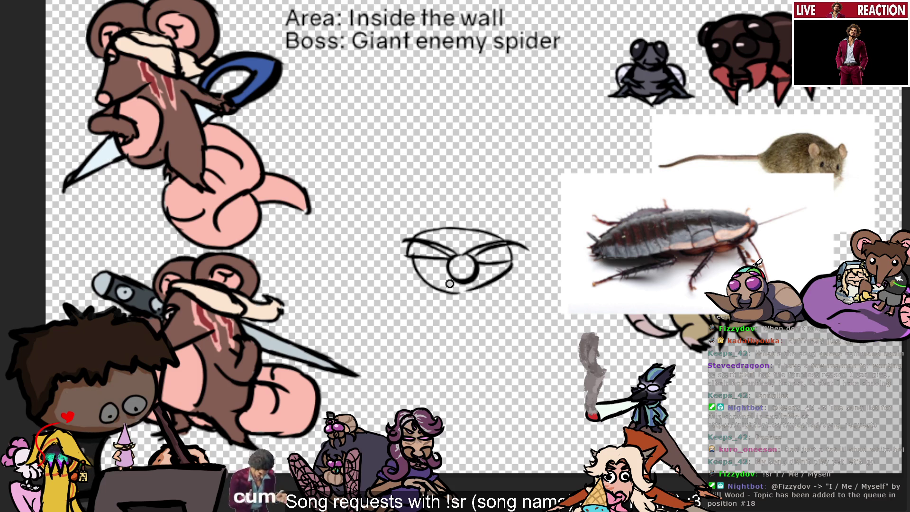
{"action": "left_click_drag", "start_coordinate": [511, 260], "coordinate": [462, 293]}
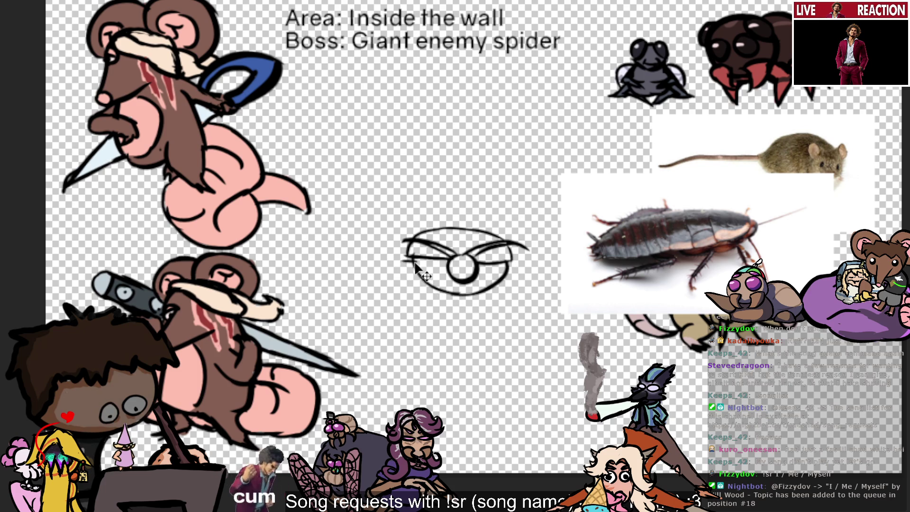
Step: Sketch a wing shape on the bug head's left edge, undo two misplaced strokes, and add a line along the left side
{"action": "mouse_move", "coordinate": [385, 258]}
{"action": "left_mouse_down"}
{"action": "mouse_move", "coordinate": [414, 258]}
{"action": "mouse_move", "coordinate": [402, 265]}
{"action": "mouse_move", "coordinate": [382, 242]}
{"action": "mouse_move", "coordinate": [397, 270]}
{"action": "left_mouse_up"}
{"action": "key", "text": "ctrl+z"}
{"action": "left_click_drag", "start_coordinate": [381, 223], "coordinate": [396, 247]}
{"action": "key", "text": "ctrl+z"}
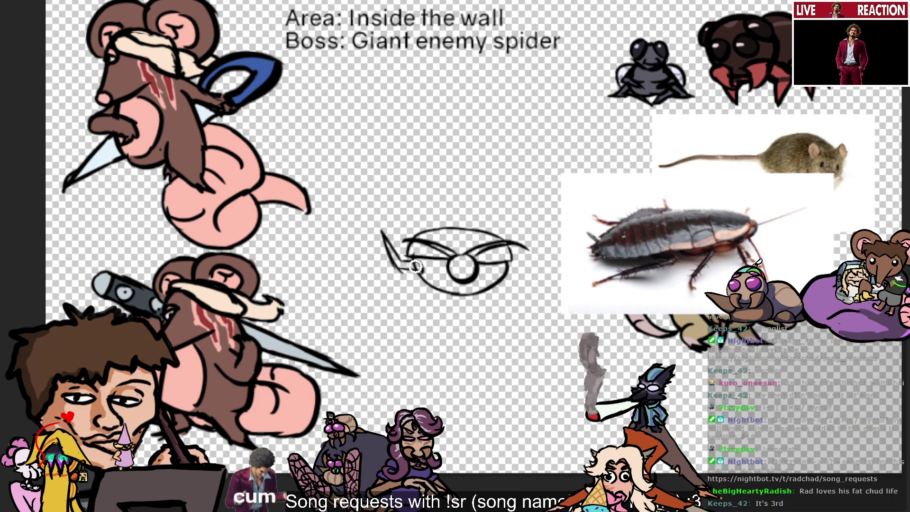
{"action": "left_click_drag", "start_coordinate": [415, 266], "coordinate": [436, 278]}
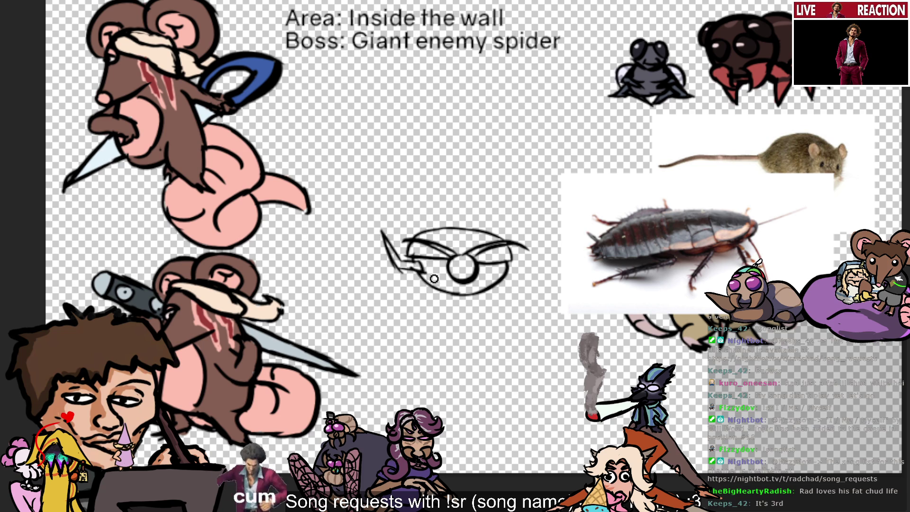
Step: Draw a short stroke below the eye and an upright antenna-like line at the sketch's left edge
{"action": "left_click_drag", "start_coordinate": [407, 269], "coordinate": [424, 271]}
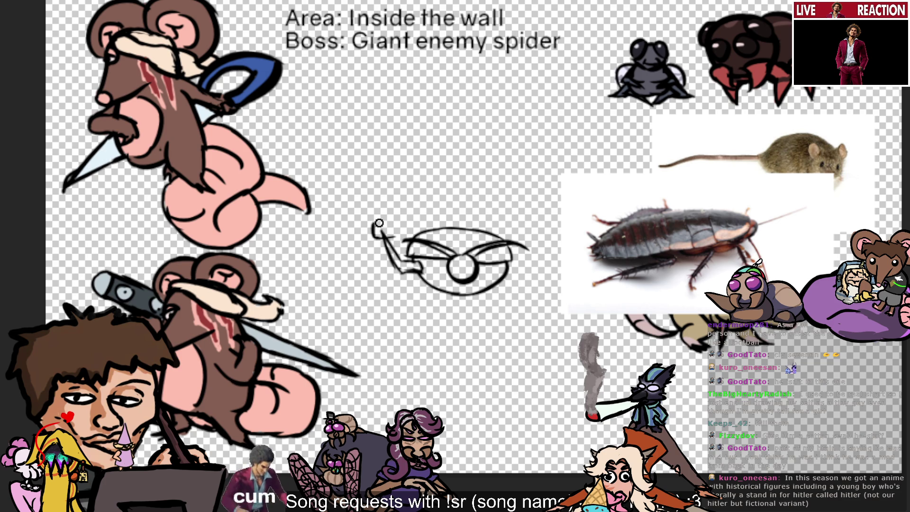
{"action": "left_click_drag", "start_coordinate": [376, 239], "coordinate": [380, 213]}
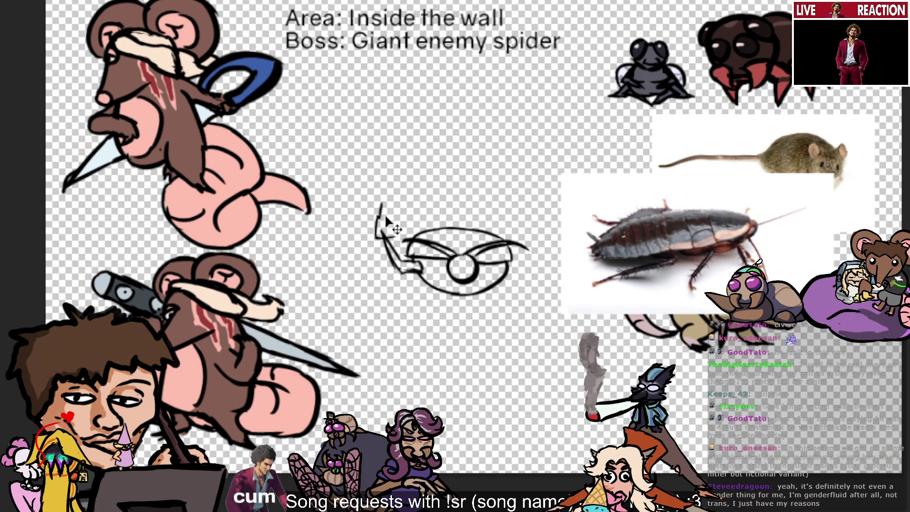
Step: Extend the left-edge line upward into a spike and draw a line out from the head's right end
{"action": "mouse_move", "coordinate": [379, 219]}
{"action": "left_mouse_down"}
{"action": "mouse_move", "coordinate": [385, 203]}
{"action": "mouse_move", "coordinate": [392, 228]}
{"action": "left_mouse_up"}
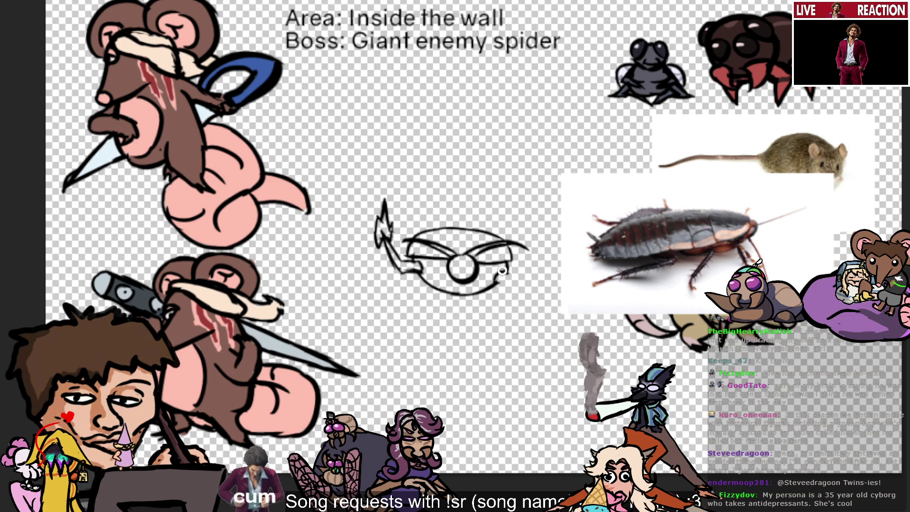
{"action": "left_click_drag", "start_coordinate": [519, 274], "coordinate": [550, 279]}
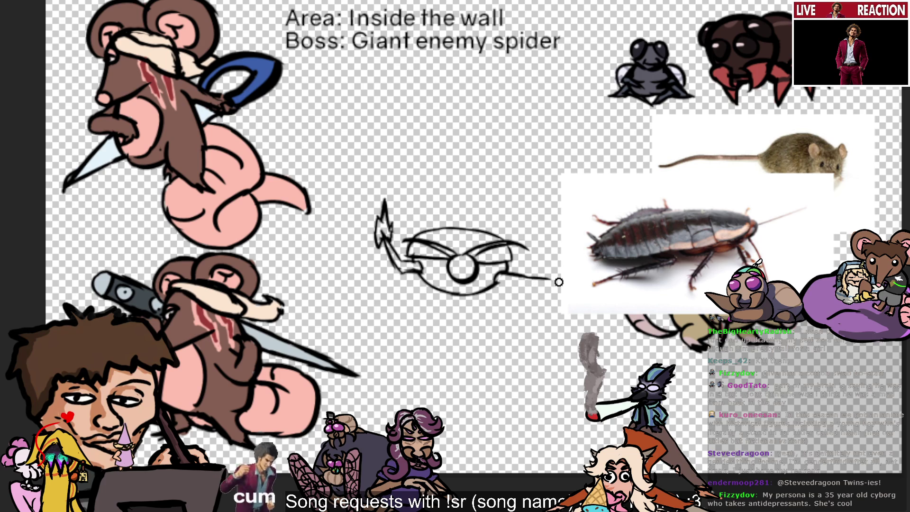
Step: Undo the long right-side line, then sketch a stroke below the right wing and a leg at the lower-right tip
{"action": "key", "text": "ctrl+z"}
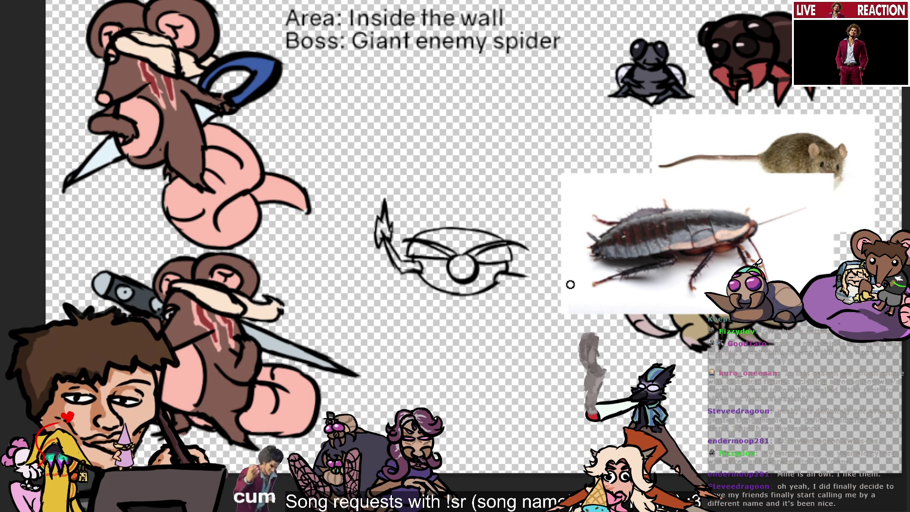
{"action": "mouse_move", "coordinate": [493, 283]}
{"action": "left_mouse_down"}
{"action": "mouse_move", "coordinate": [526, 288]}
{"action": "mouse_move", "coordinate": [538, 280]}
{"action": "left_mouse_up"}
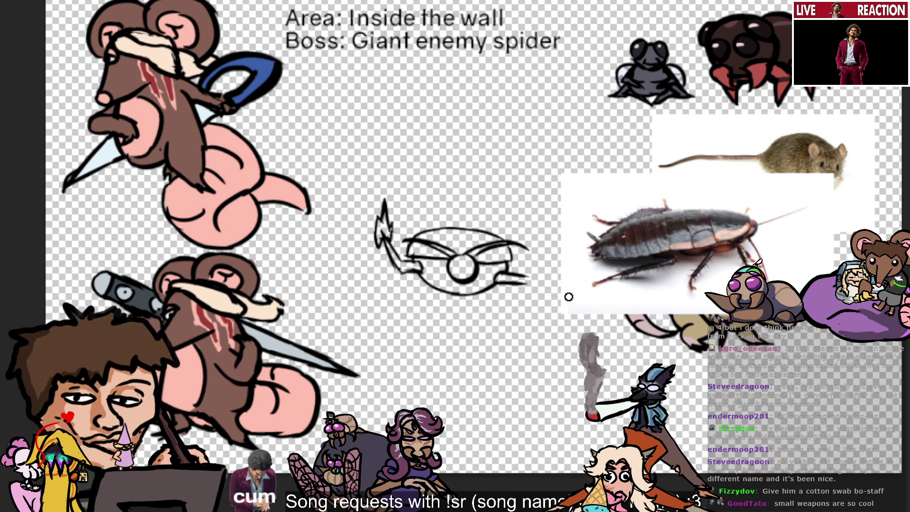
{"action": "mouse_move", "coordinate": [511, 273]}
{"action": "left_mouse_down"}
{"action": "mouse_move", "coordinate": [538, 280]}
{"action": "mouse_move", "coordinate": [494, 294]}
{"action": "mouse_move", "coordinate": [503, 307]}
{"action": "left_mouse_up"}
Step: Thicken the lower-right leg, extend the bottom-left leg, and lengthen the right and back legs of the beetle
{"action": "left_click_drag", "start_coordinate": [526, 277], "coordinate": [515, 287]}
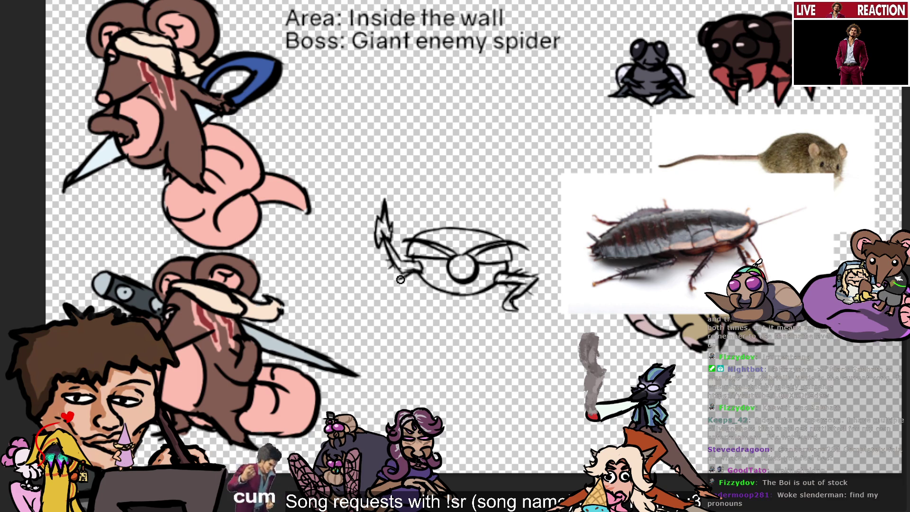
{"action": "mouse_move", "coordinate": [403, 275]}
{"action": "left_mouse_down"}
{"action": "mouse_move", "coordinate": [397, 285]}
{"action": "mouse_move", "coordinate": [406, 300]}
{"action": "mouse_move", "coordinate": [417, 289]}
{"action": "left_mouse_up"}
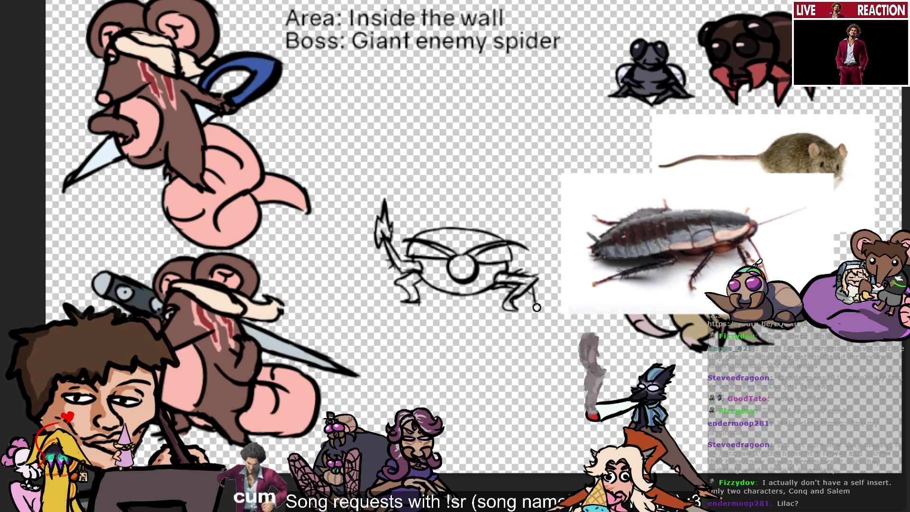
{"action": "left_click_drag", "start_coordinate": [530, 283], "coordinate": [544, 311]}
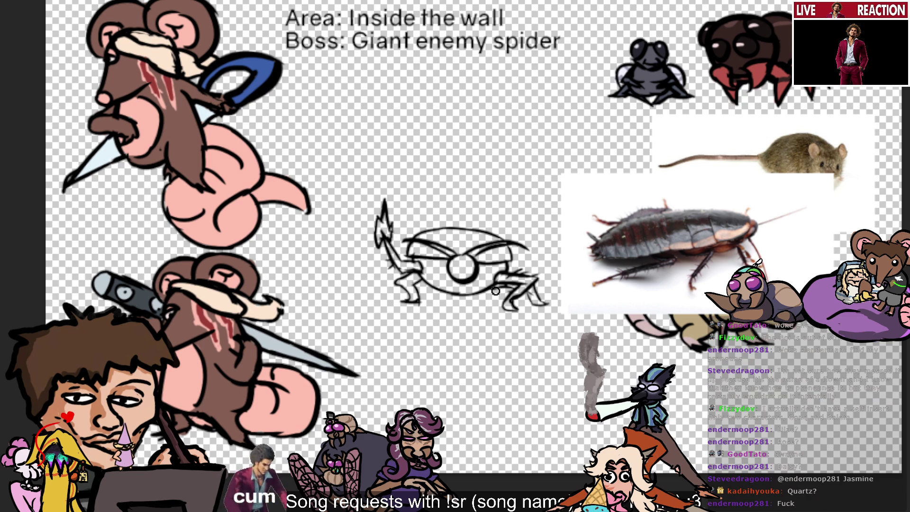
{"action": "left_click_drag", "start_coordinate": [537, 295], "coordinate": [549, 292]}
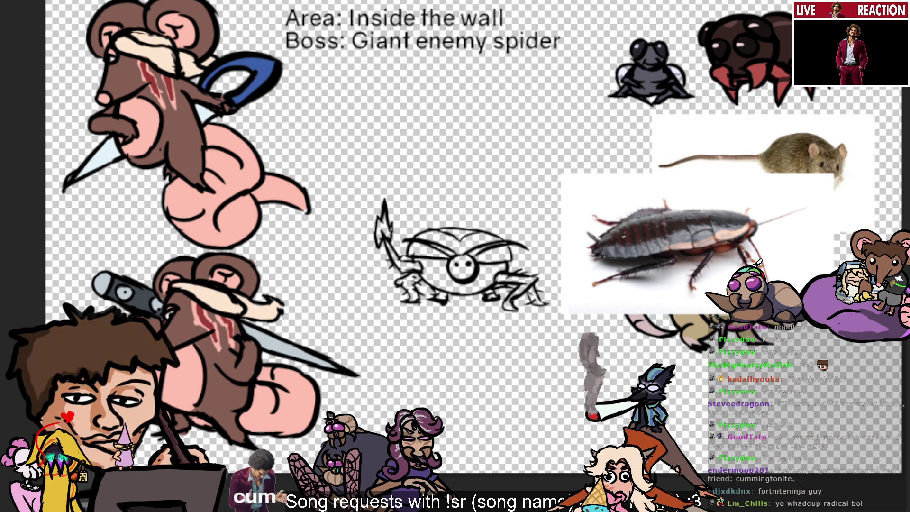
Step: Brush reddish-brown over the beetle's body after undoing a stray brown stroke, then sample the cockroach photo's colour
{"action": "left_click_drag", "start_coordinate": [416, 246], "coordinate": [425, 250]}
{"action": "key", "text": "ctrl+z"}
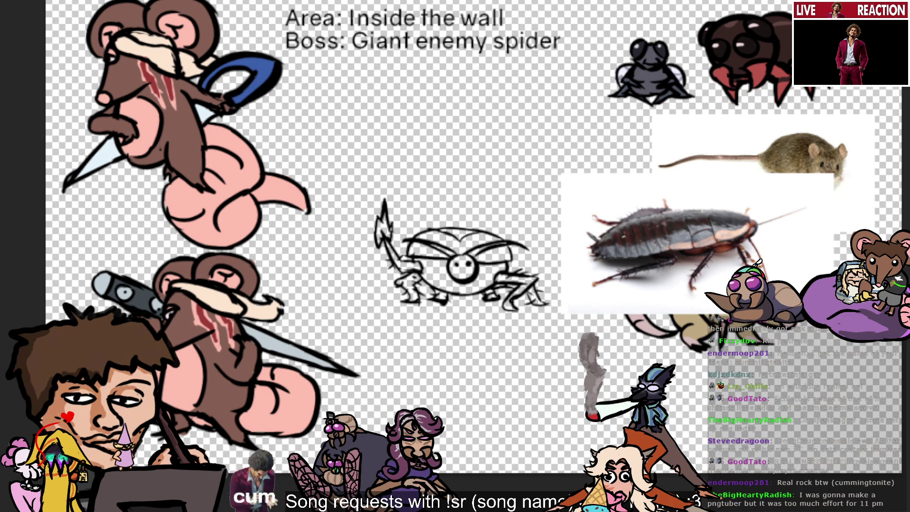
{"action": "mouse_move", "coordinate": [446, 271]}
{"action": "left_mouse_down"}
{"action": "mouse_move", "coordinate": [430, 255]}
{"action": "mouse_move", "coordinate": [448, 237]}
{"action": "mouse_move", "coordinate": [460, 249]}
{"action": "mouse_move", "coordinate": [507, 250]}
{"action": "mouse_move", "coordinate": [488, 273]}
{"action": "left_mouse_up"}
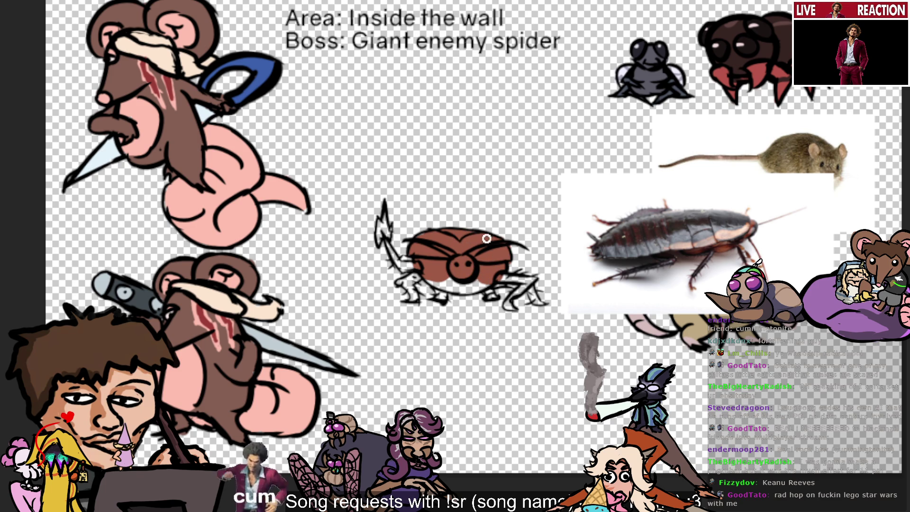
{"action": "left_click", "coordinate": [679, 226], "text": "ctrl"}
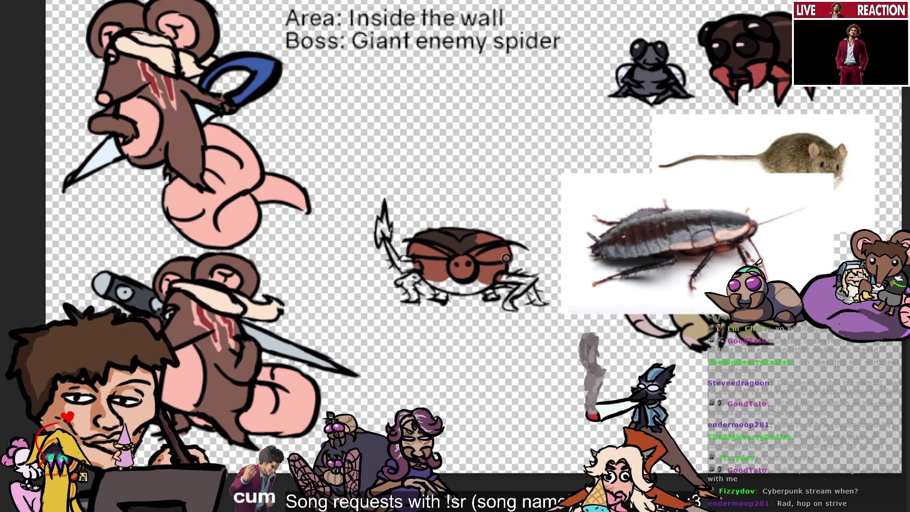
Step: Pick up the beetle's reddish-brown and another tone from the bug drawing for shell shading
{"action": "left_click", "coordinate": [483, 279], "text": "alt"}
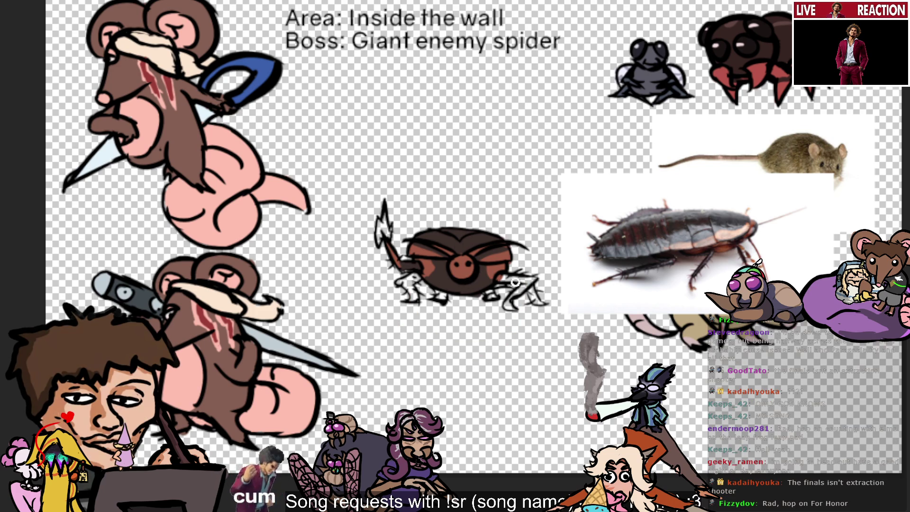
{"action": "left_click", "coordinate": [465, 285], "text": "alt"}
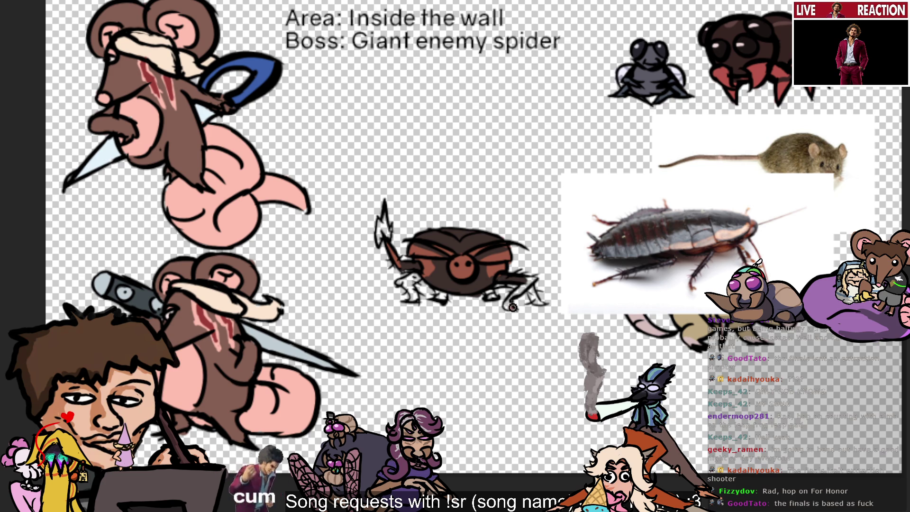
Step: Paint the bug's right legs brown and sample the brown from the leg
{"action": "left_click_drag", "start_coordinate": [509, 306], "coordinate": [532, 281]}
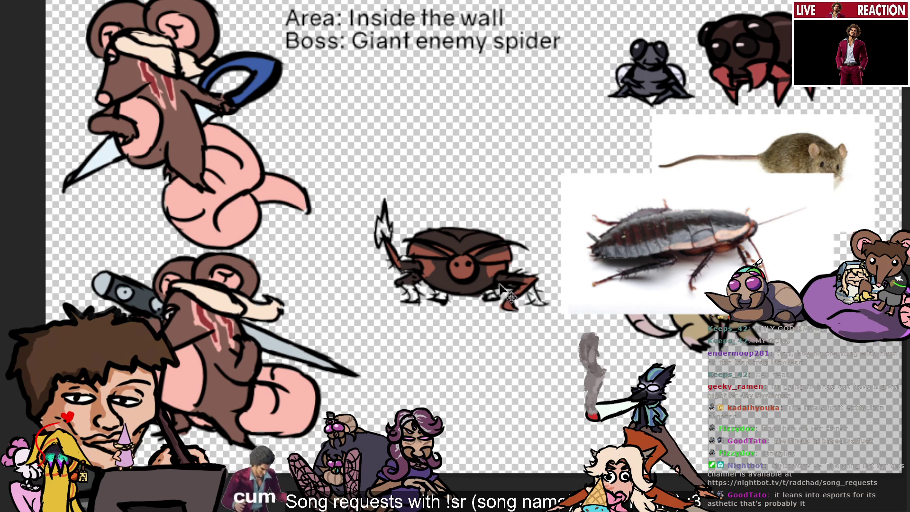
{"action": "left_click", "coordinate": [507, 303], "text": "alt"}
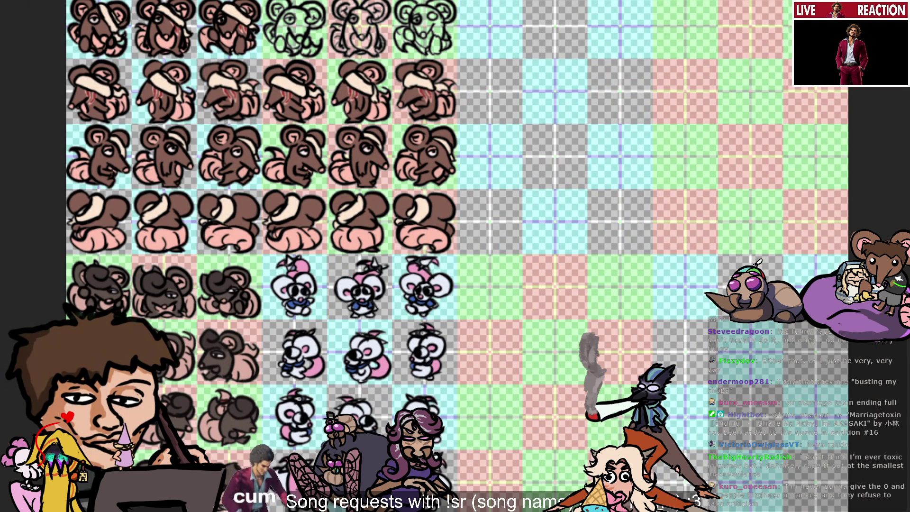
Step: Undo with Ctrl+Z to remove the white mouse sprites from the sheet's lower rows
{"action": "key", "text": "ctrl+z"}
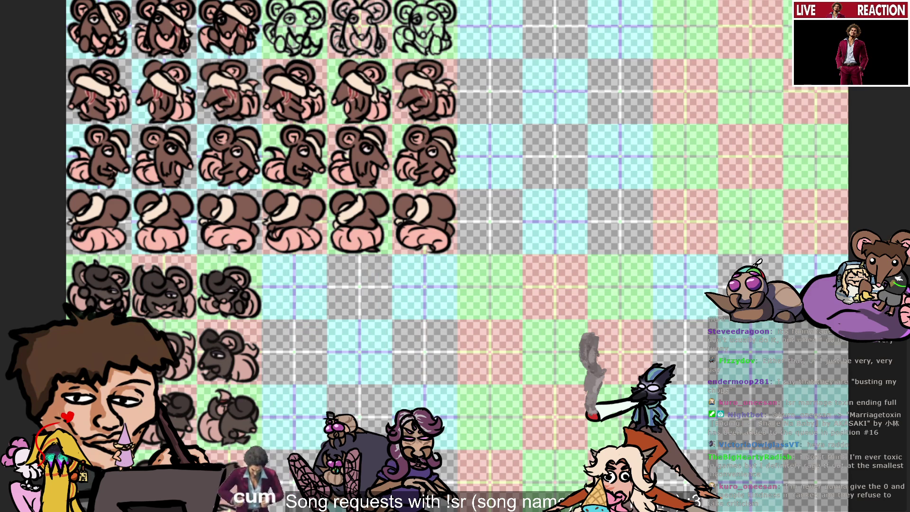
Step: Undo again to clear the remaining rat sprite blocks, leaving the fly, spider and beetle
{"action": "key", "text": "ctrl+z"}
{"action": "key", "text": "ctrl+z"}
{"action": "key", "text": "ctrl+z"}
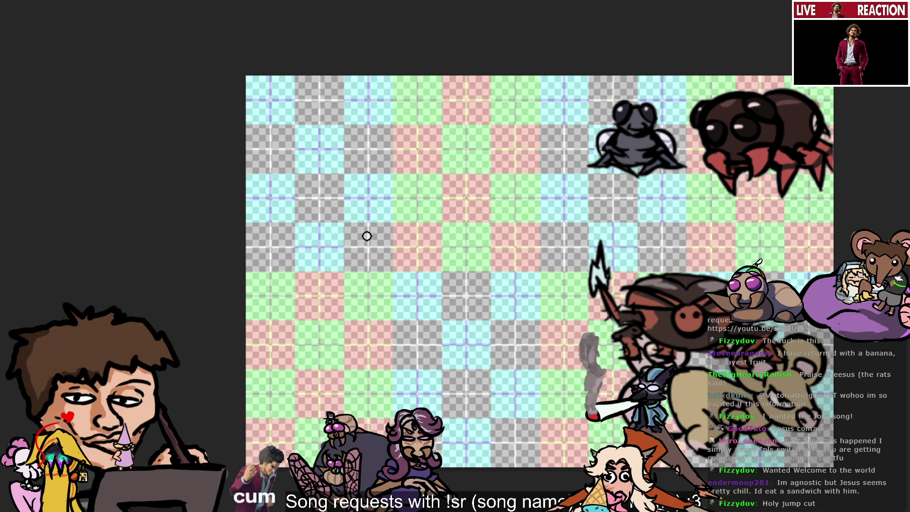
{"action": "scroll", "coordinate": [518, 142], "scroll_direction": "up", "scroll_amount": 2}
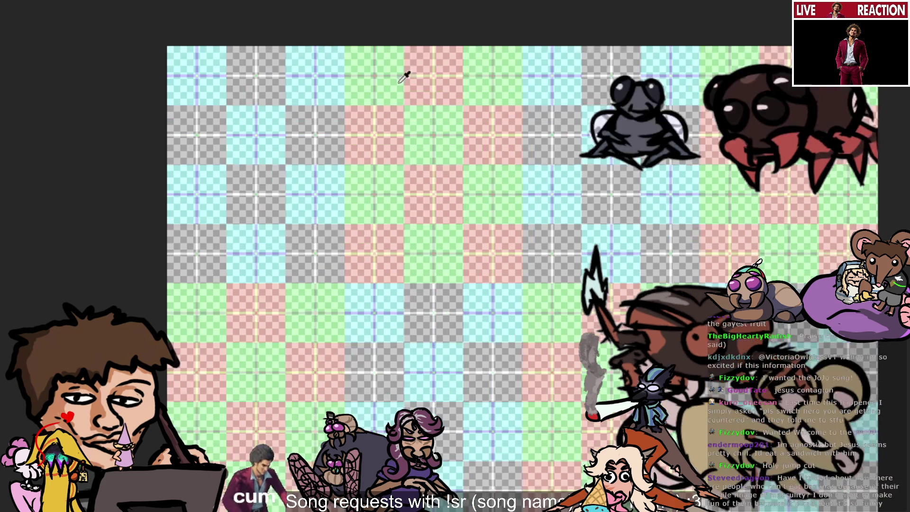
{"action": "scroll", "coordinate": [252, 67], "scroll_direction": "down", "scroll_amount": 2}
{"action": "scroll", "coordinate": [97, 109], "scroll_direction": "up", "scroll_amount": 1}
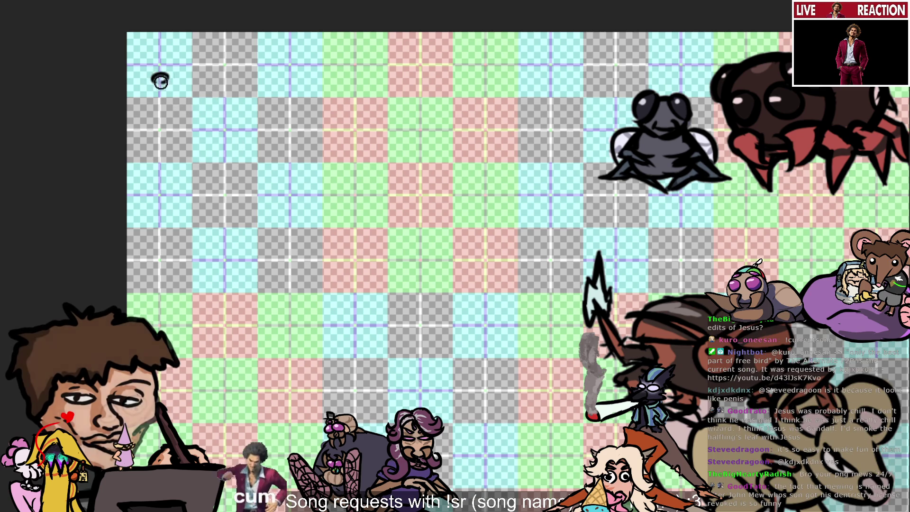
{"action": "left_click_drag", "start_coordinate": [152, 82], "coordinate": [164, 79]}
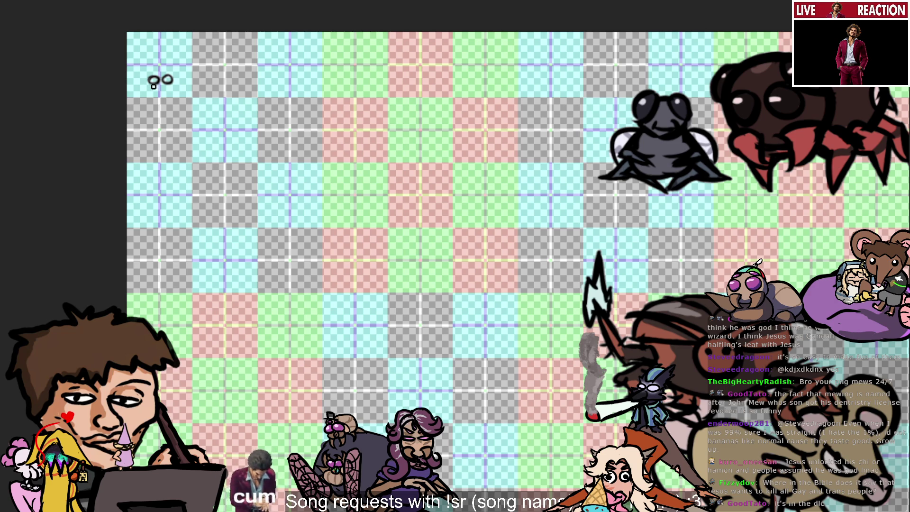
Step: Nudge the small two-loop doodle at top-left a little to the right
{"action": "mouse_move", "coordinate": [149, 78]}
{"action": "left_mouse_down"}
{"action": "mouse_move", "coordinate": [172, 74]}
{"action": "mouse_move", "coordinate": [155, 86]}
{"action": "left_mouse_up"}
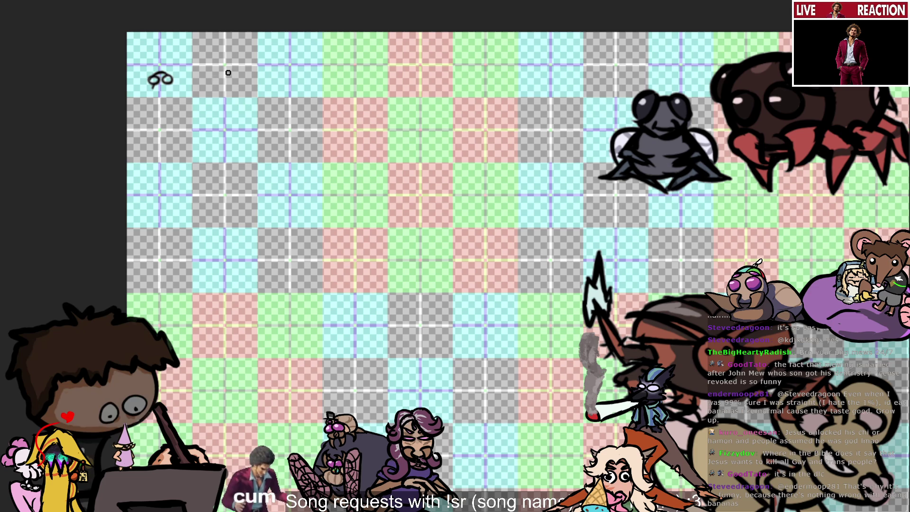
{"action": "left_click_drag", "start_coordinate": [206, 79], "coordinate": [222, 82]}
{"action": "key", "text": "ctrl+z"}
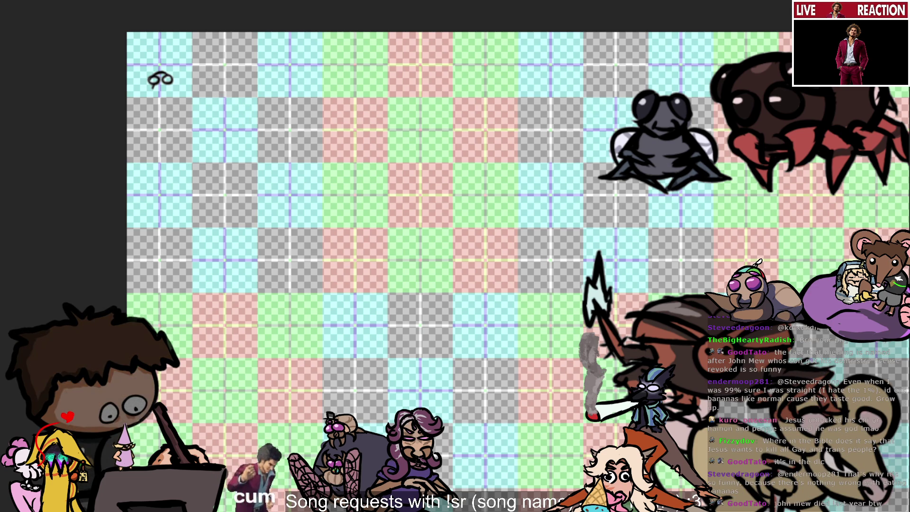
{"action": "left_click_drag", "start_coordinate": [265, 30], "coordinate": [322, 34]}
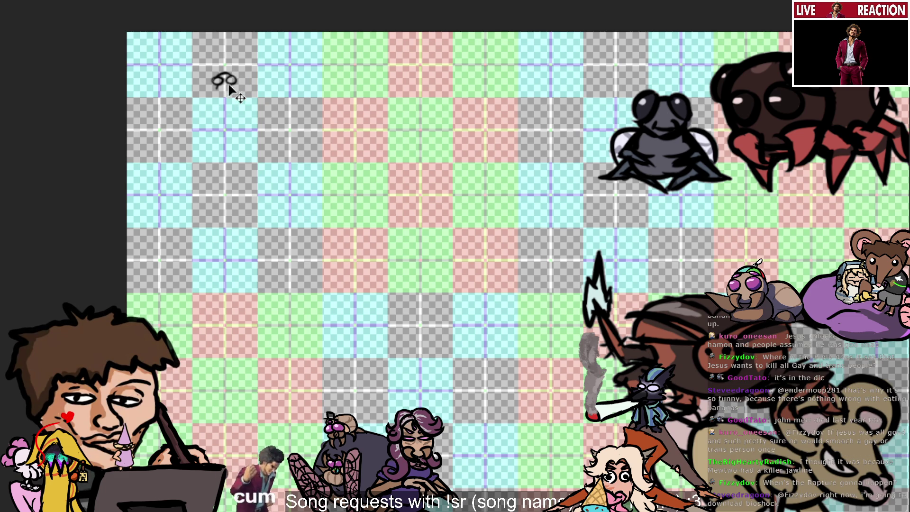
{"action": "scroll", "coordinate": [209, 106], "scroll_direction": "up", "scroll_amount": 3}
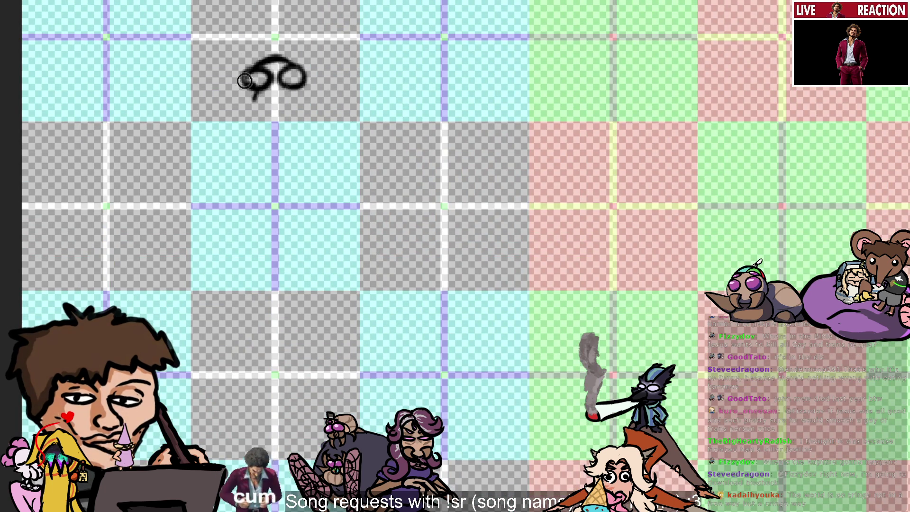
Step: Paint a curved stroke beneath the doodle's two loops with a small brush, redrawing it once
{"action": "key", "text": "bracketright"}
{"action": "key", "text": "bracketright"}
{"action": "key", "text": "bracketright"}
{"action": "key", "text": "bracketleft"}
{"action": "key", "text": "bracketleft"}
{"action": "key", "text": "bracketleft"}
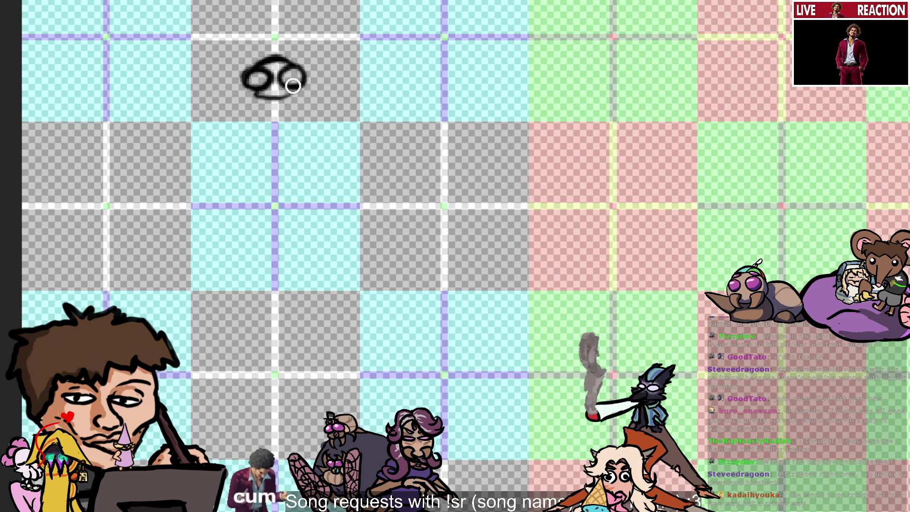
{"action": "left_click_drag", "start_coordinate": [293, 98], "coordinate": [258, 92]}
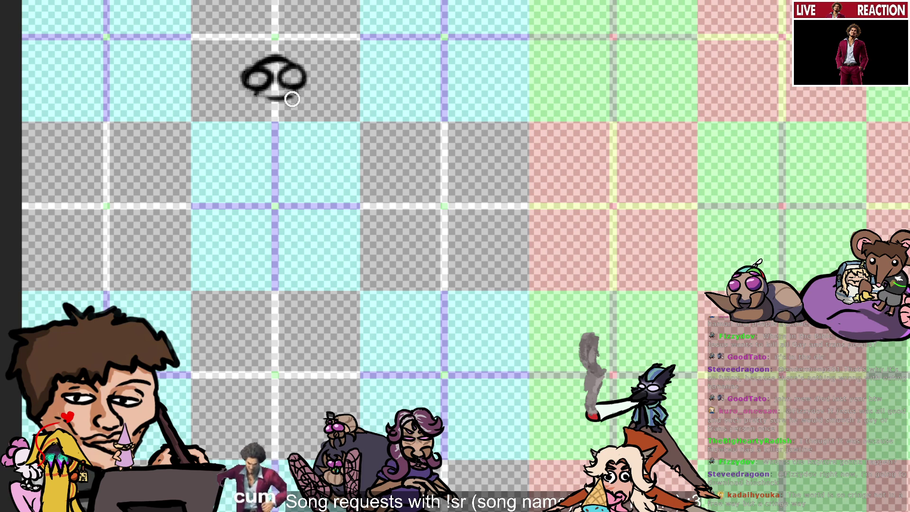
{"action": "key", "text": "v"}
{"action": "key", "text": "b"}
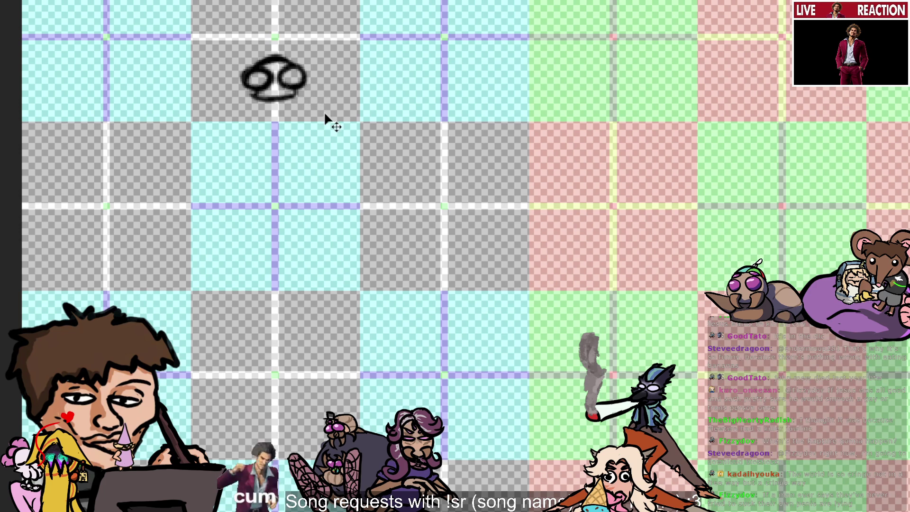
{"action": "key", "text": "ctrl+z"}
{"action": "key", "text": "ctrl+shift+z"}
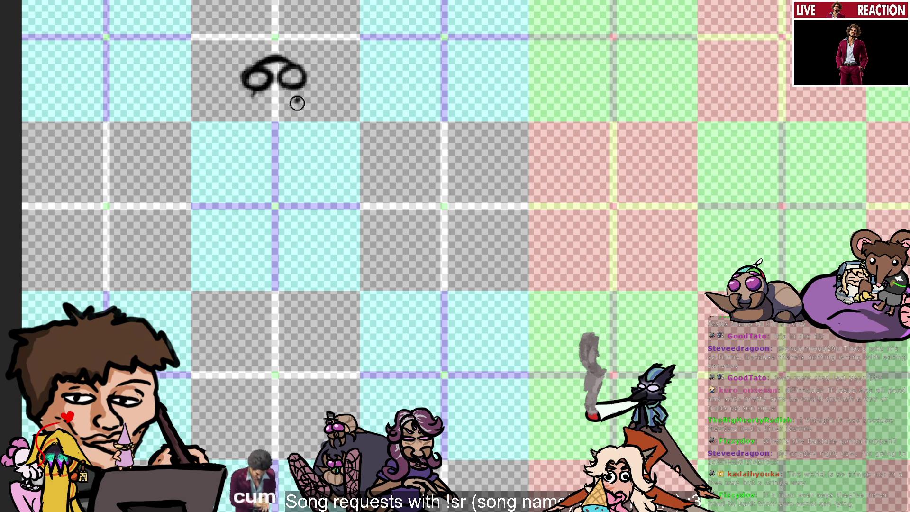
{"action": "left_click_drag", "start_coordinate": [245, 94], "coordinate": [299, 97]}
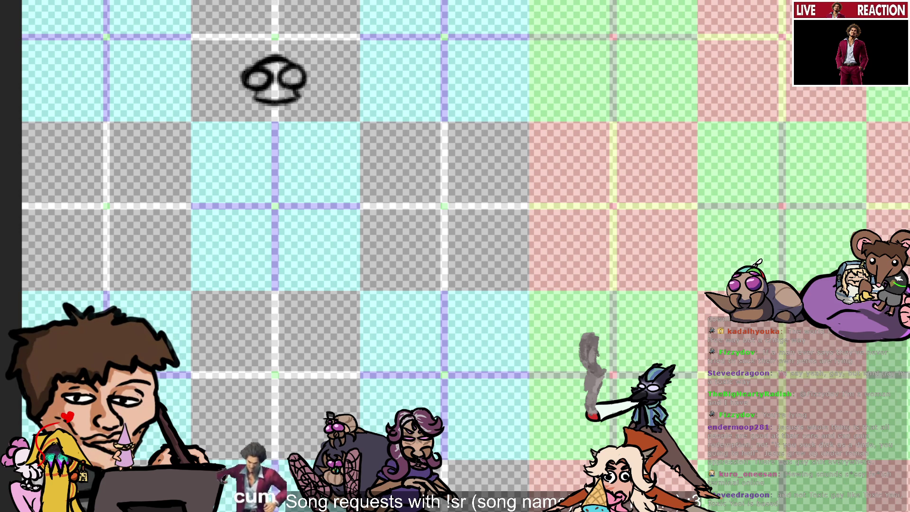
Step: Draw a mouth curve and outline the head around both eyes and its left side
{"action": "mouse_move", "coordinate": [298, 106]}
{"action": "left_mouse_down"}
{"action": "mouse_move", "coordinate": [253, 109]}
{"action": "mouse_move", "coordinate": [244, 83]}
{"action": "left_mouse_up"}
{"action": "left_click_drag", "start_coordinate": [308, 81], "coordinate": [285, 95]}
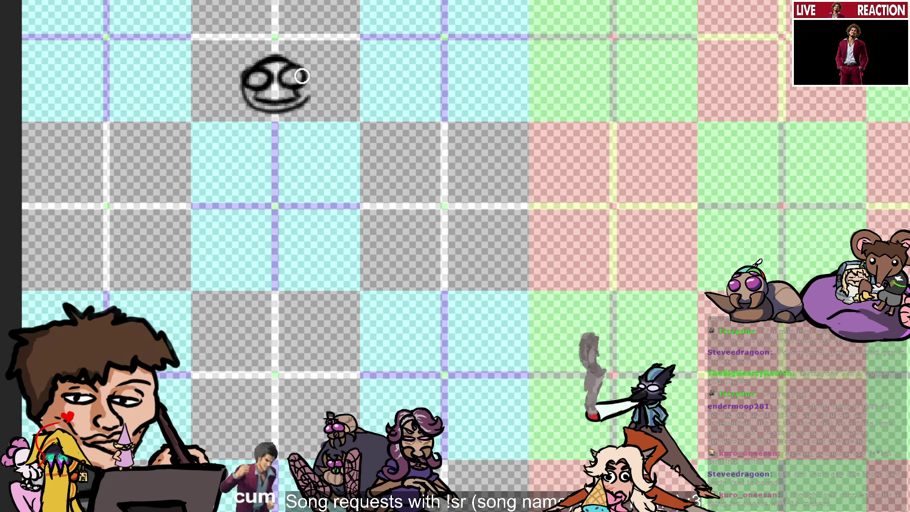
{"action": "left_click_drag", "start_coordinate": [303, 76], "coordinate": [313, 88]}
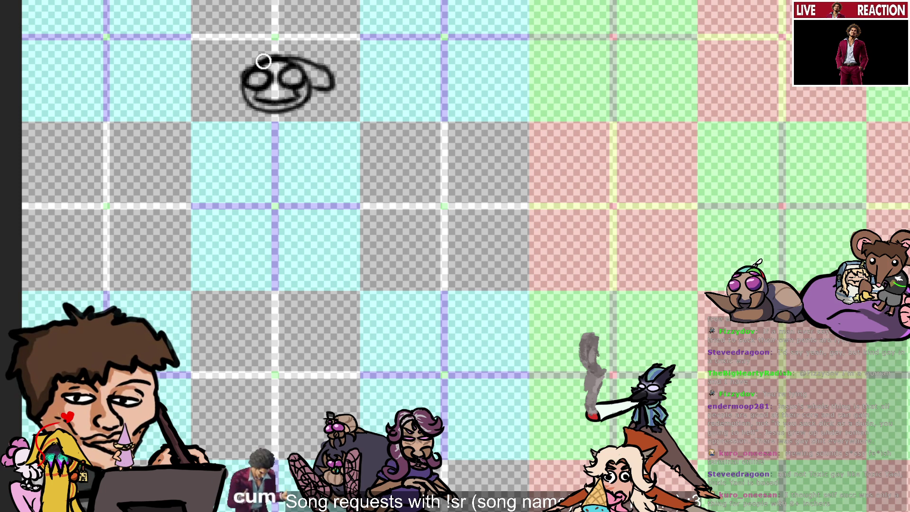
{"action": "mouse_move", "coordinate": [259, 59]}
{"action": "left_mouse_down"}
{"action": "mouse_move", "coordinate": [227, 80]}
{"action": "mouse_move", "coordinate": [248, 97]}
{"action": "left_mouse_up"}
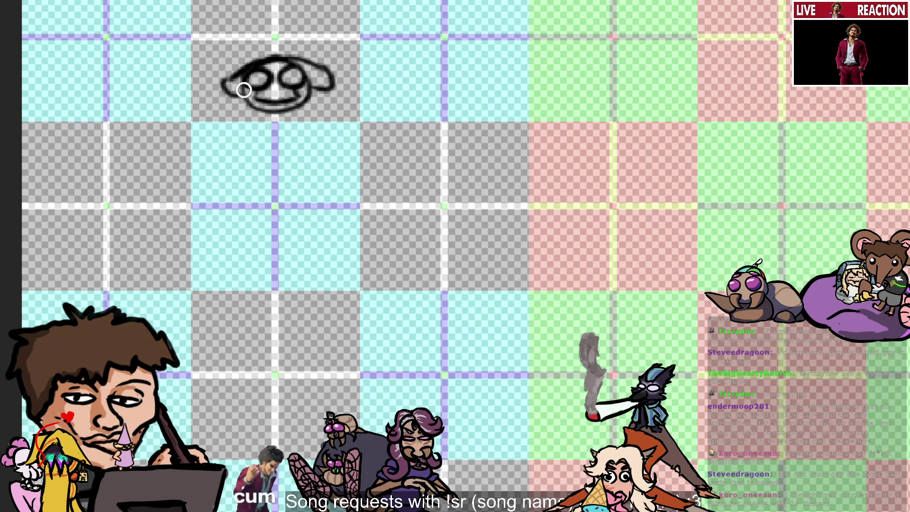
{"action": "left_click_drag", "start_coordinate": [239, 70], "coordinate": [255, 87]}
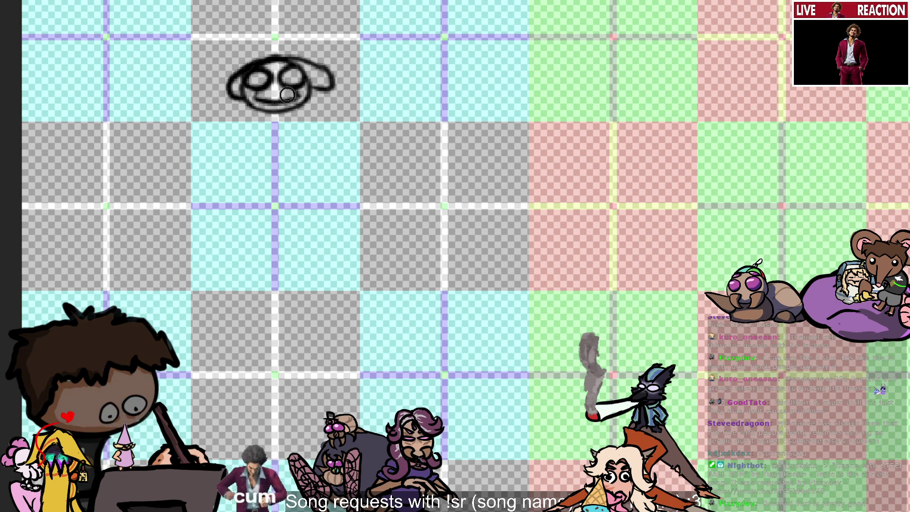
Step: Add a short pointed beak stroke on the head's right, undoing the oversized version
{"action": "left_click_drag", "start_coordinate": [311, 89], "coordinate": [333, 103]}
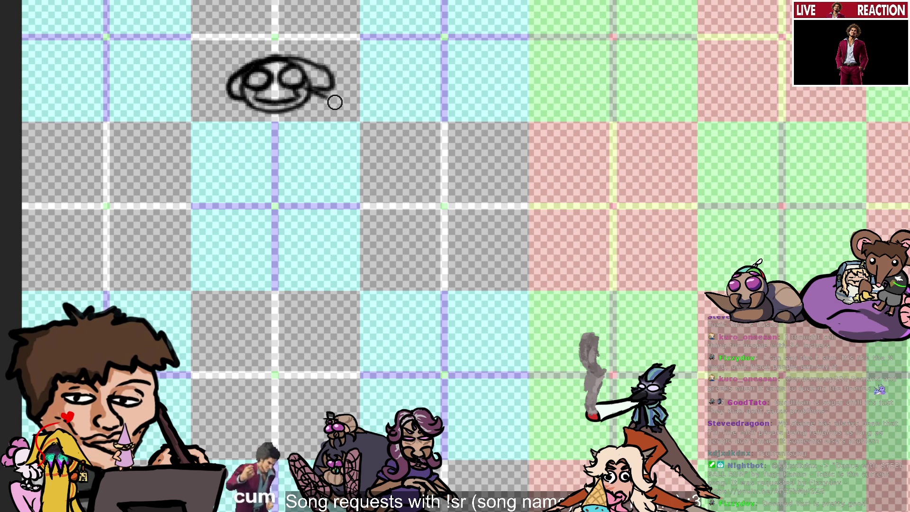
{"action": "left_click_drag", "start_coordinate": [314, 94], "coordinate": [332, 98]}
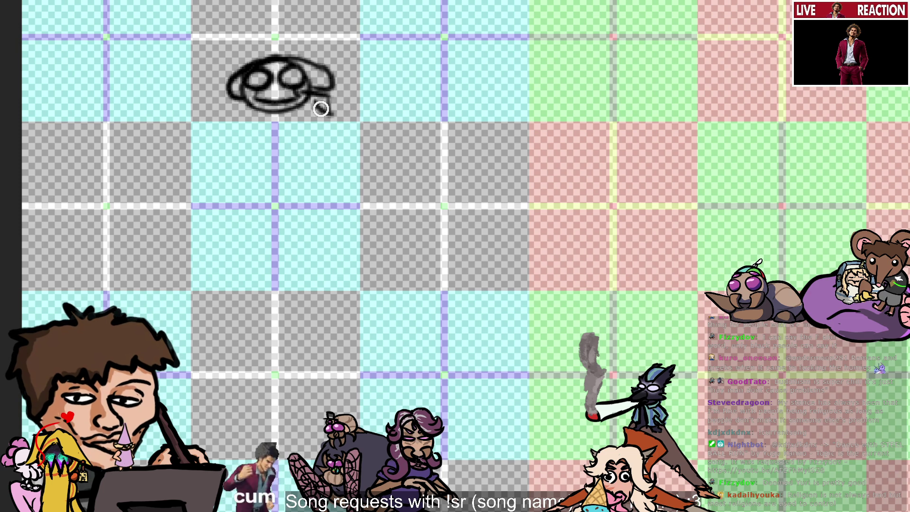
{"action": "left_click_drag", "start_coordinate": [315, 104], "coordinate": [332, 115]}
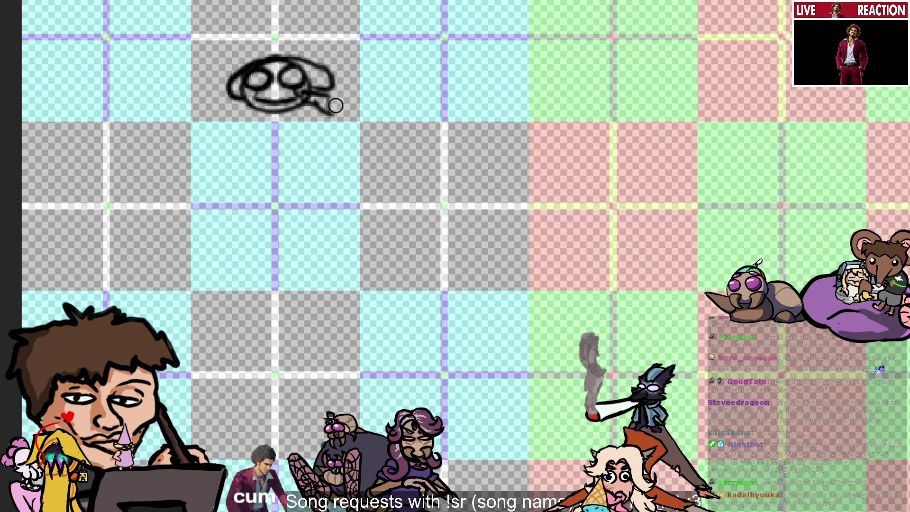
{"action": "left_click_drag", "start_coordinate": [299, 93], "coordinate": [315, 102]}
{"action": "key", "text": "ctrl+z"}
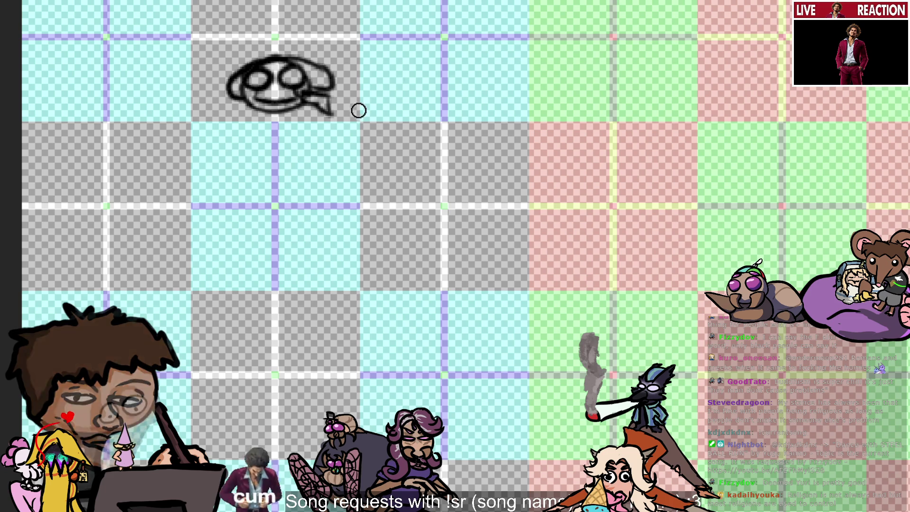
{"action": "key", "text": "v"}
{"action": "key", "text": "b"}
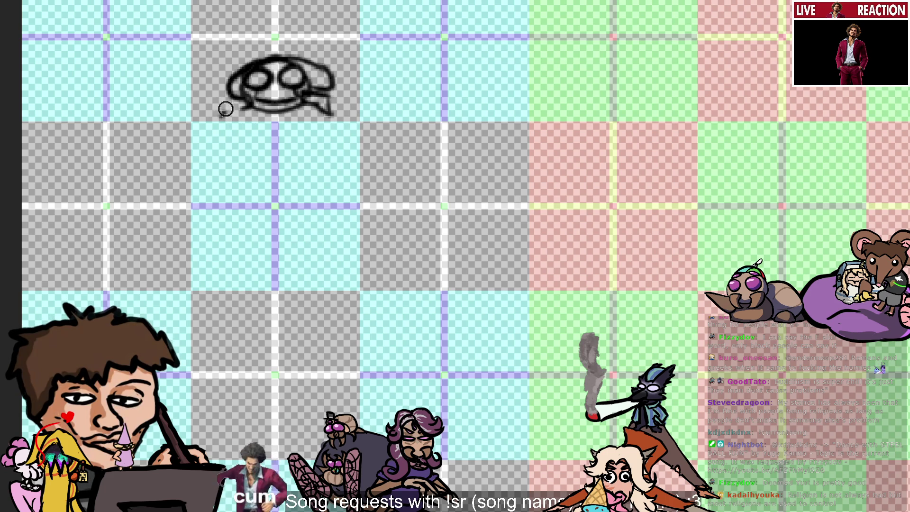
Step: Undo the two stray strokes at the head sketch's lower-left
{"action": "key", "text": "ctrl+z"}
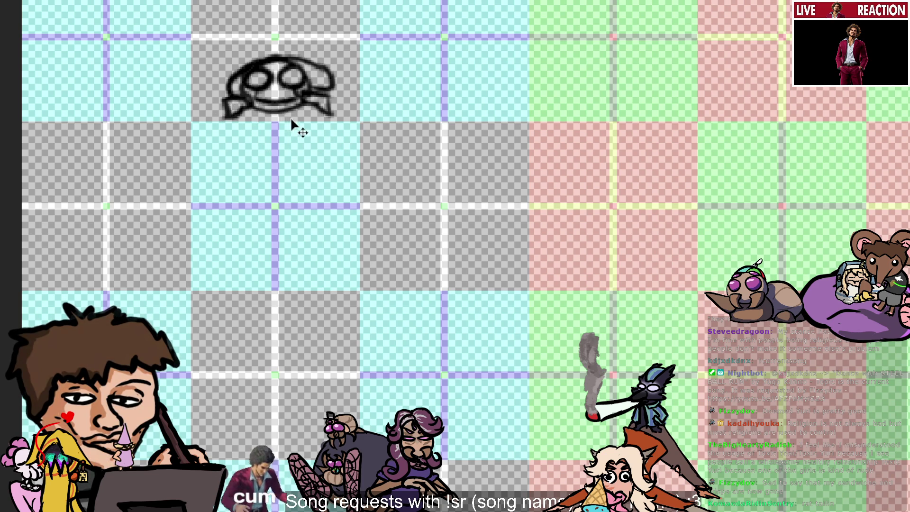
{"action": "key", "text": "b"}
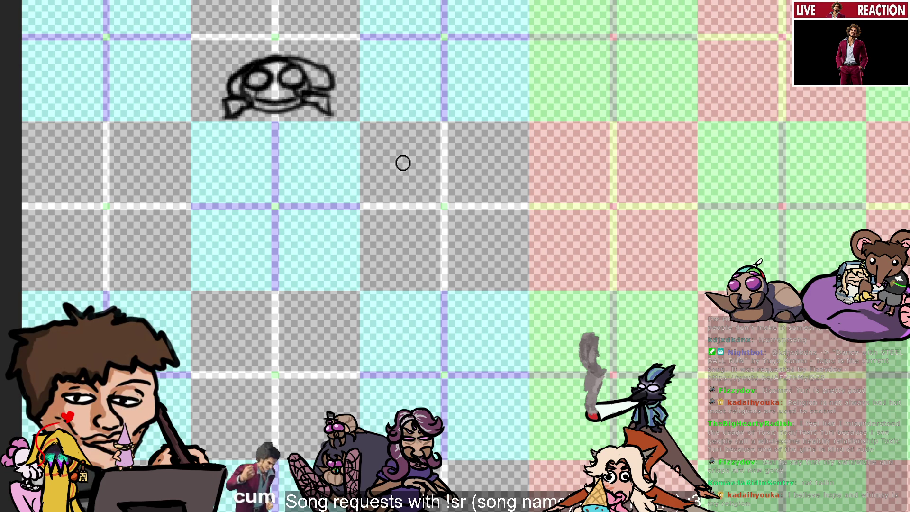
{"action": "key", "text": "ctrl+z"}
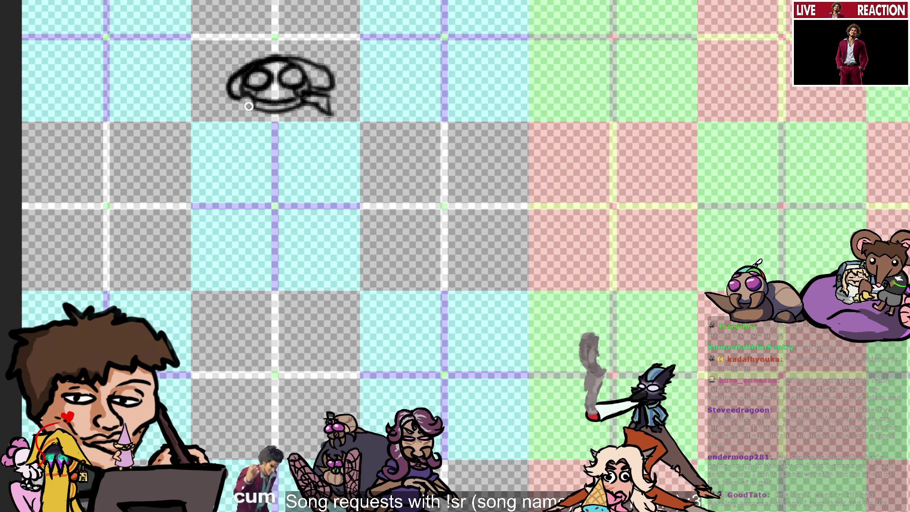
Step: Draw a short foot stroke at the head's lower-left edge, undoing the first attempt
{"action": "key", "text": "v"}
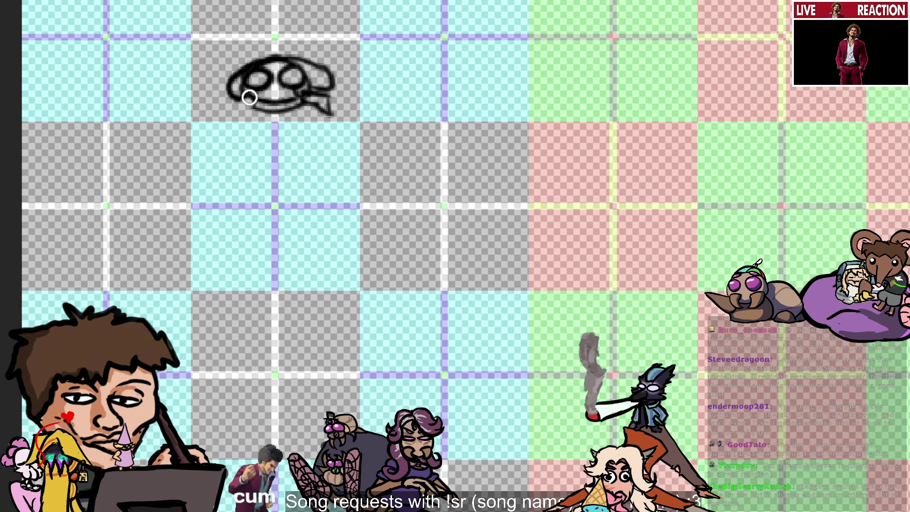
{"action": "key", "text": "b"}
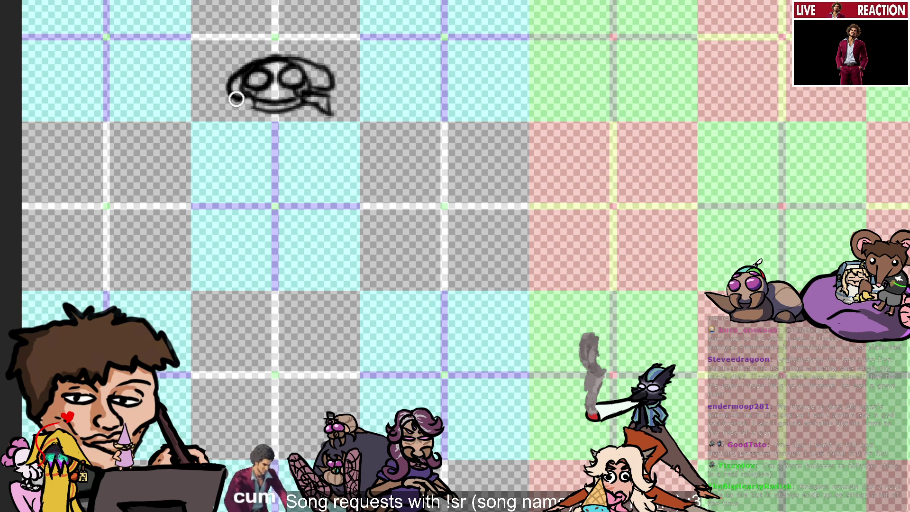
{"action": "key", "text": "v"}
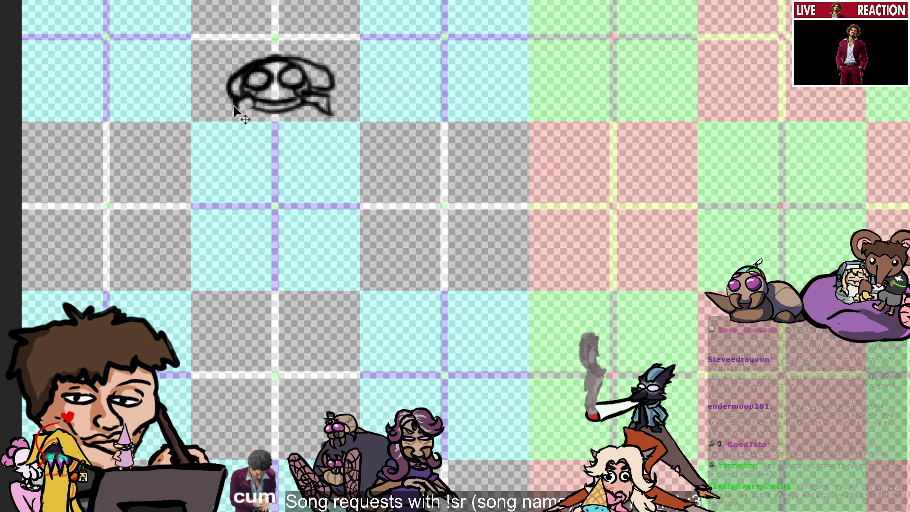
{"action": "left_click_drag", "start_coordinate": [230, 104], "coordinate": [265, 116]}
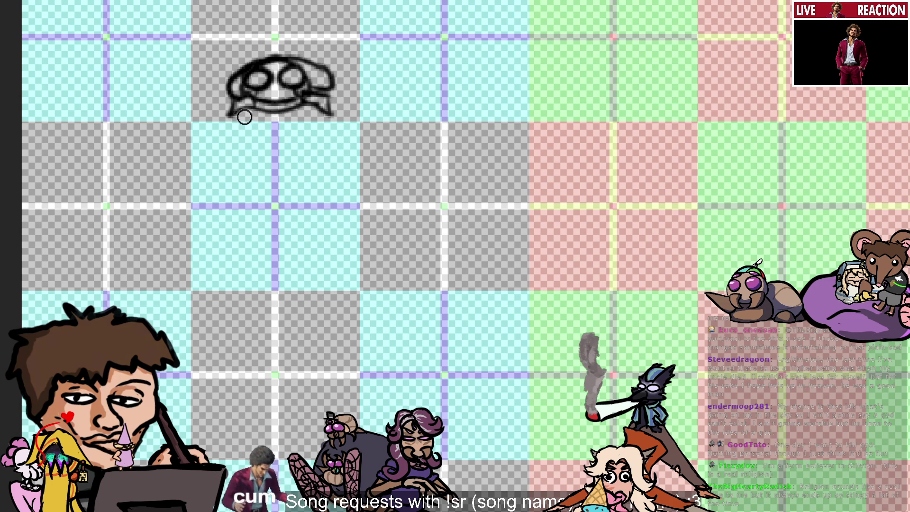
{"action": "key", "text": "ctrl+z"}
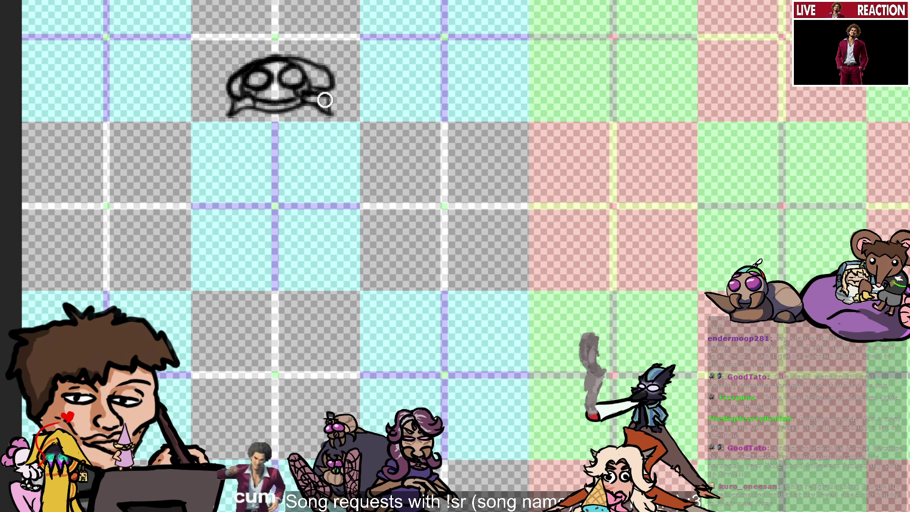
{"action": "key", "text": "ctrl"}
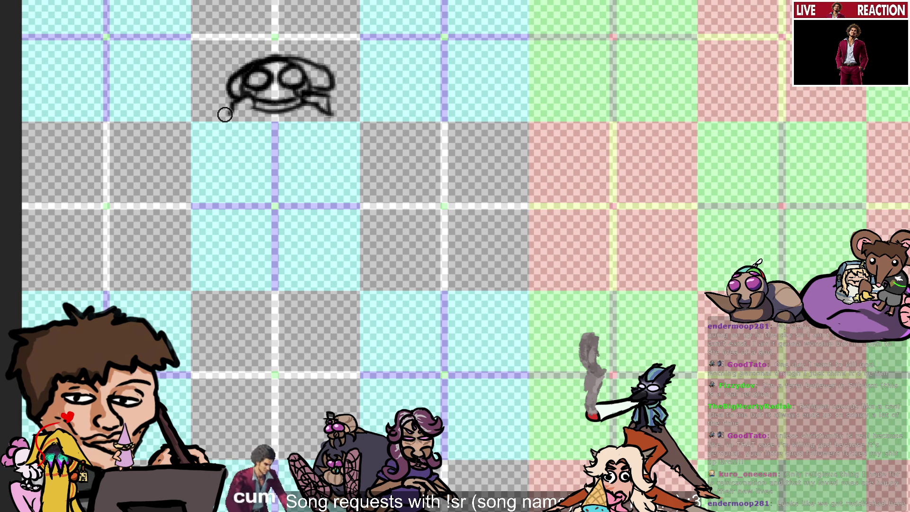
{"action": "left_click_drag", "start_coordinate": [230, 117], "coordinate": [257, 109]}
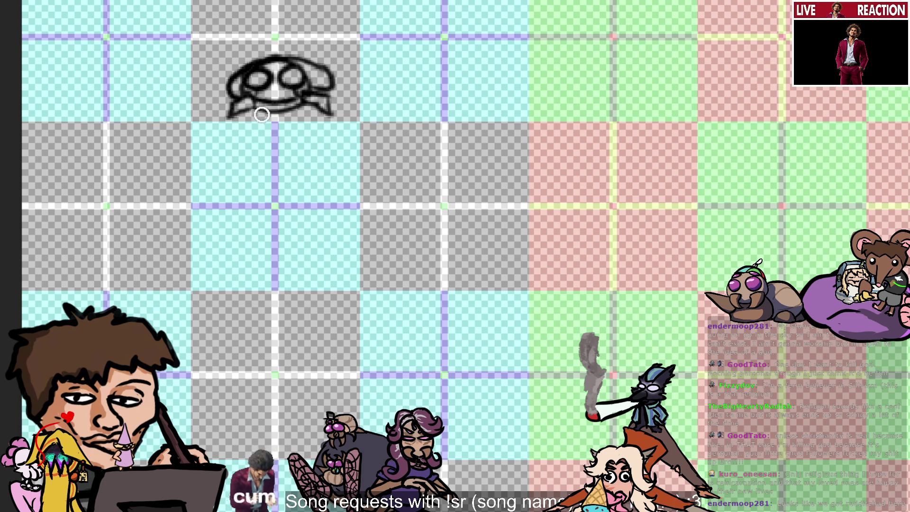
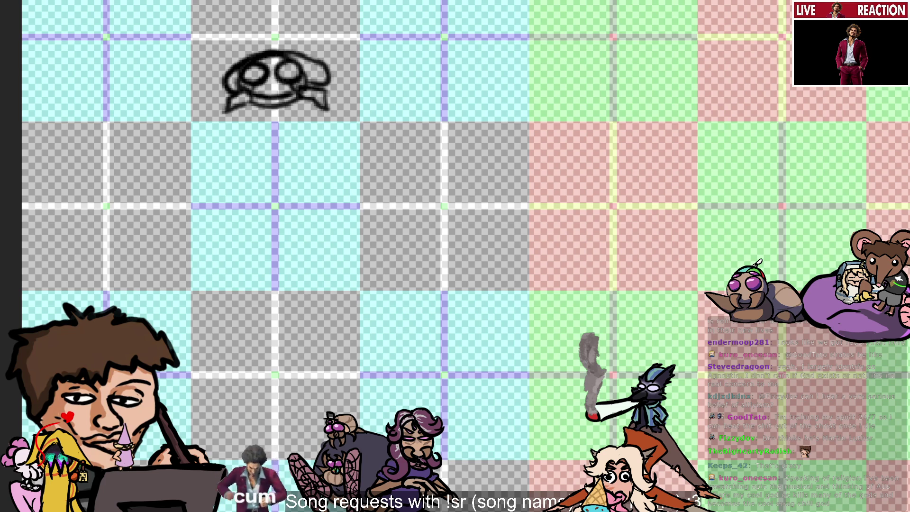
Step: Try and undo a few brush strokes, leaving a small dark blotch left of the smiling head
{"action": "scroll", "coordinate": [455, 256], "scroll_direction": "up", "scroll_amount": 3}
{"action": "scroll", "coordinate": [583, 309], "scroll_direction": "left", "scroll_amount": 5}
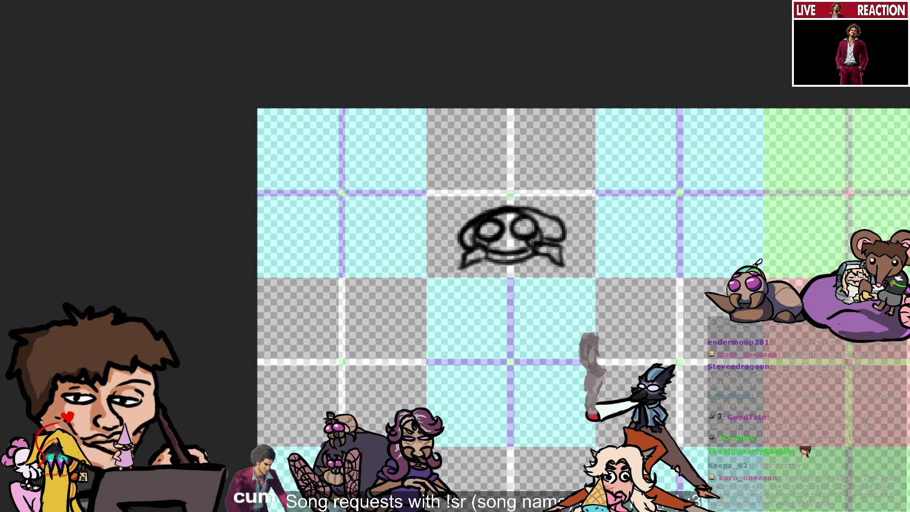
{"action": "scroll", "coordinate": [409, 160], "scroll_direction": "down", "scroll_amount": 1}
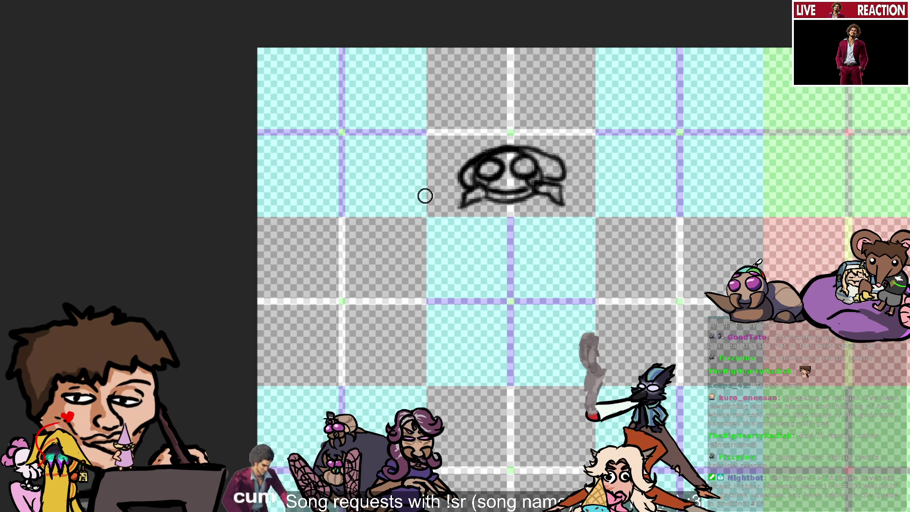
{"action": "mouse_move", "coordinate": [287, 148]}
{"action": "left_mouse_down"}
{"action": "mouse_move", "coordinate": [351, 168]}
{"action": "mouse_move", "coordinate": [325, 174]}
{"action": "mouse_move", "coordinate": [336, 175]}
{"action": "left_mouse_up"}
{"action": "key", "text": "ctrl+z"}
{"action": "key", "text": "ctrl+z"}
{"action": "key", "text": "ctrl+z"}
{"action": "key", "text": "ctrl+z"}
{"action": "key", "text": "ctrl+z"}
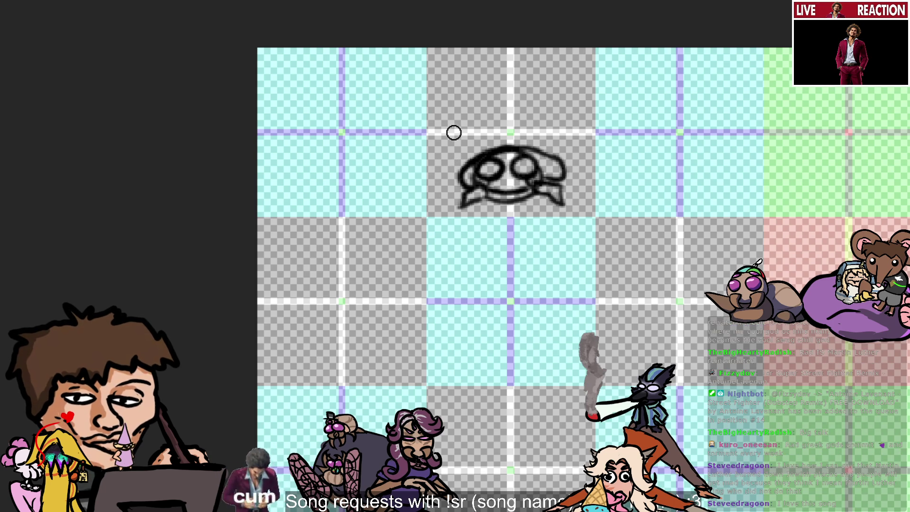
{"action": "mouse_move", "coordinate": [323, 170]}
{"action": "left_mouse_down"}
{"action": "mouse_move", "coordinate": [328, 183]}
{"action": "mouse_move", "coordinate": [351, 173]}
{"action": "mouse_move", "coordinate": [319, 185]}
{"action": "left_mouse_up"}
{"action": "key", "text": "ctrl+z"}
{"action": "key", "text": "ctrl+z"}
{"action": "key", "text": "ctrl+z"}
{"action": "key", "text": "ctrl+z"}
{"action": "key", "text": "ctrl+z"}
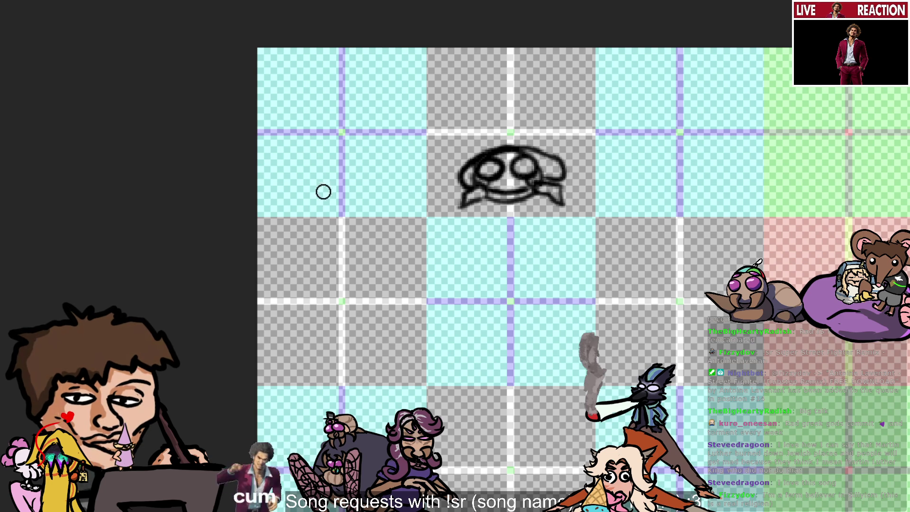
{"action": "left_click_drag", "start_coordinate": [326, 178], "coordinate": [332, 186]}
{"action": "key", "text": "ctrl+z"}
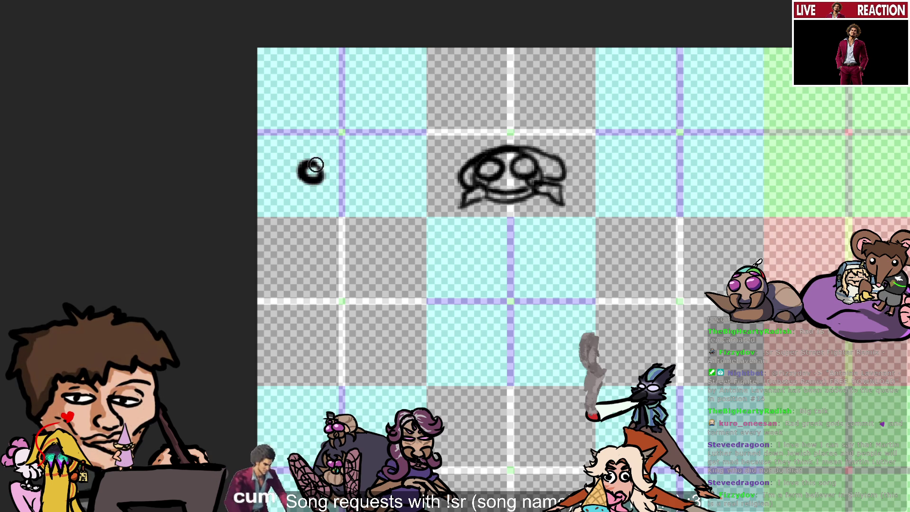
Step: Zoom out, select the whole fly drawing and drag it left toward the grid
{"action": "scroll", "coordinate": [511, 348], "scroll_direction": "down", "scroll_amount": 2, "text": "alt"}
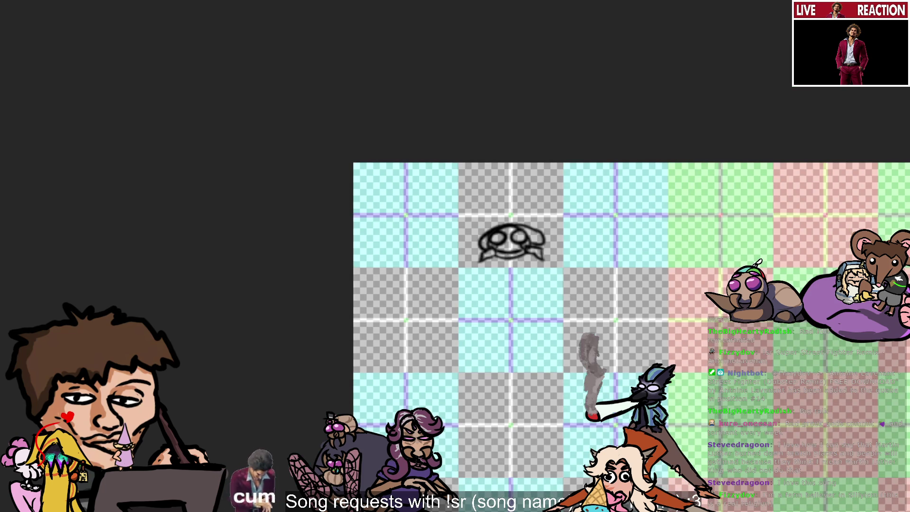
{"action": "scroll", "coordinate": [455, 312], "scroll_direction": "right", "scroll_amount": 7}
{"action": "scroll", "coordinate": [455, 312], "scroll_direction": "right", "scroll_amount": 2}
{"action": "scroll", "coordinate": [455, 313], "scroll_direction": "down", "scroll_amount": 1}
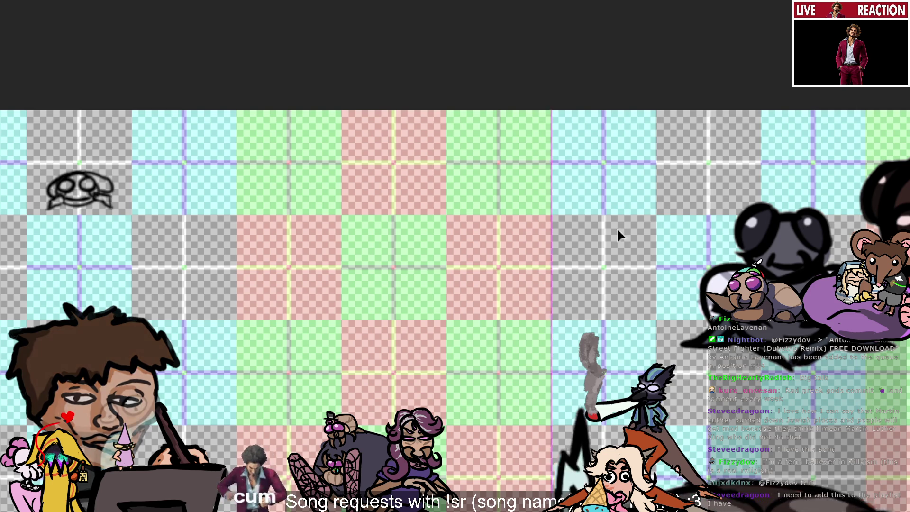
{"action": "left_click_drag", "start_coordinate": [100, 191], "coordinate": [869, 507]}
{"action": "left_click_drag", "start_coordinate": [768, 294], "coordinate": [479, 288]}
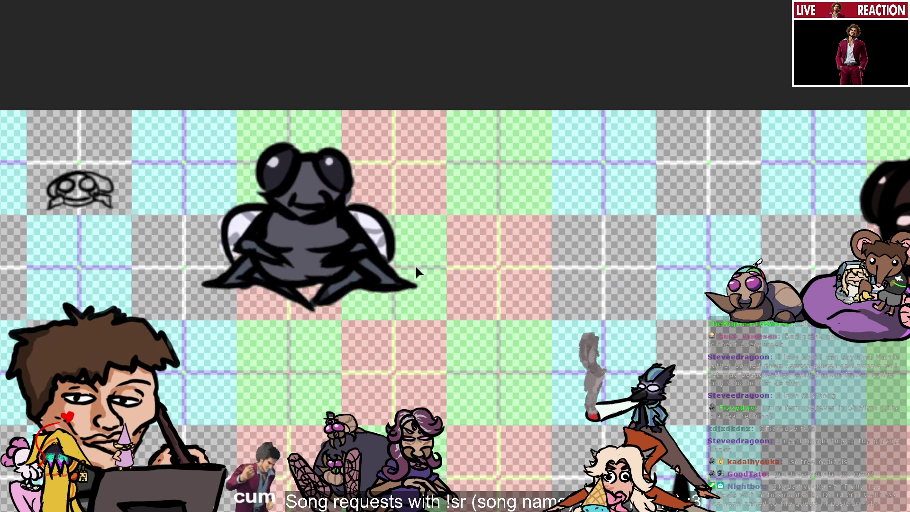
Step: Zoom back in and pan until the bug head and fly are in view
{"action": "scroll", "coordinate": [303, 298], "scroll_direction": "down", "scroll_amount": 5}
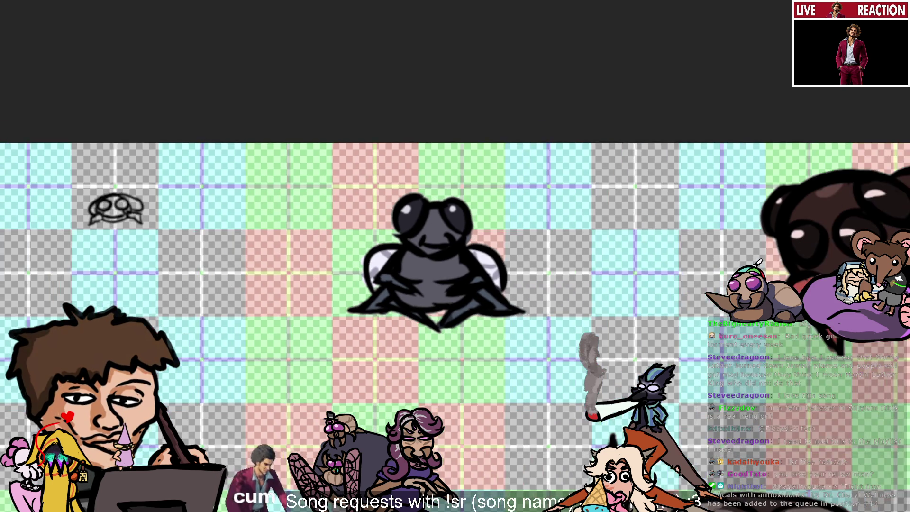
{"action": "scroll", "coordinate": [265, 306], "scroll_direction": "down", "scroll_amount": 3}
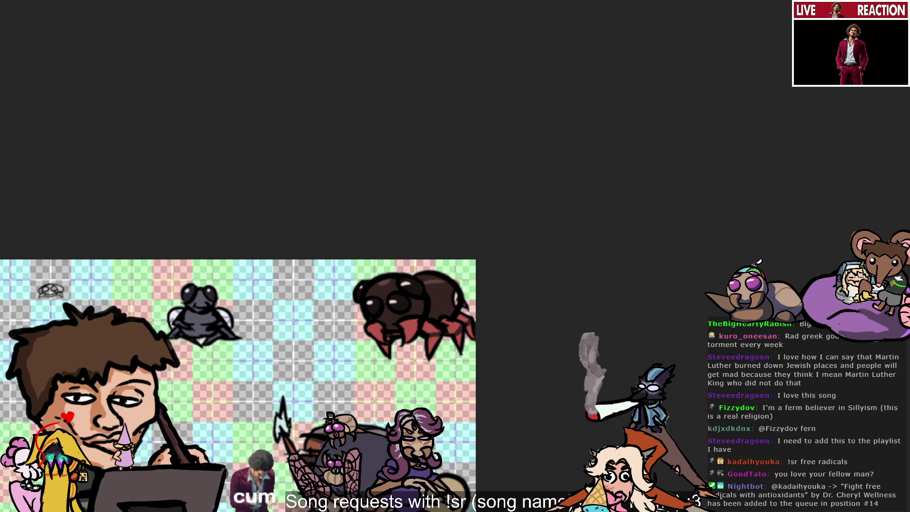
{"action": "scroll", "coordinate": [319, 305], "scroll_direction": "up", "scroll_amount": 2}
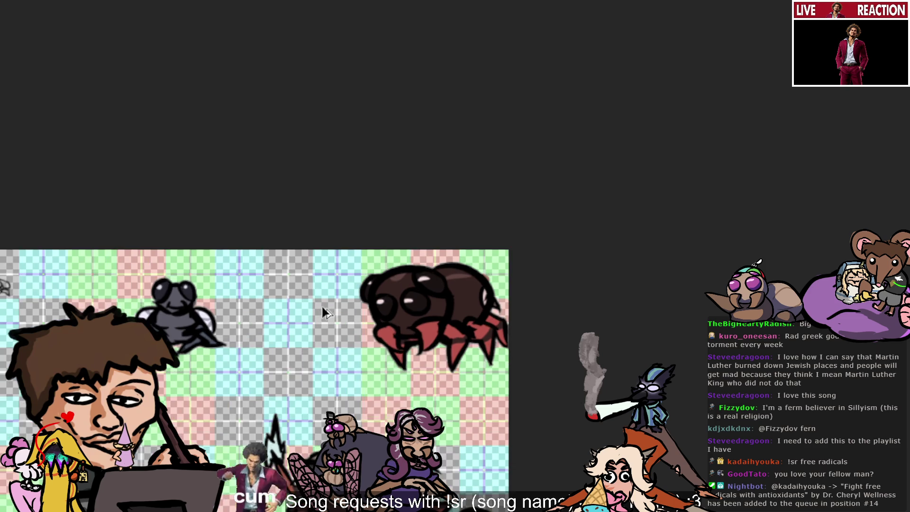
{"action": "scroll", "coordinate": [319, 304], "scroll_direction": "up", "scroll_amount": 2}
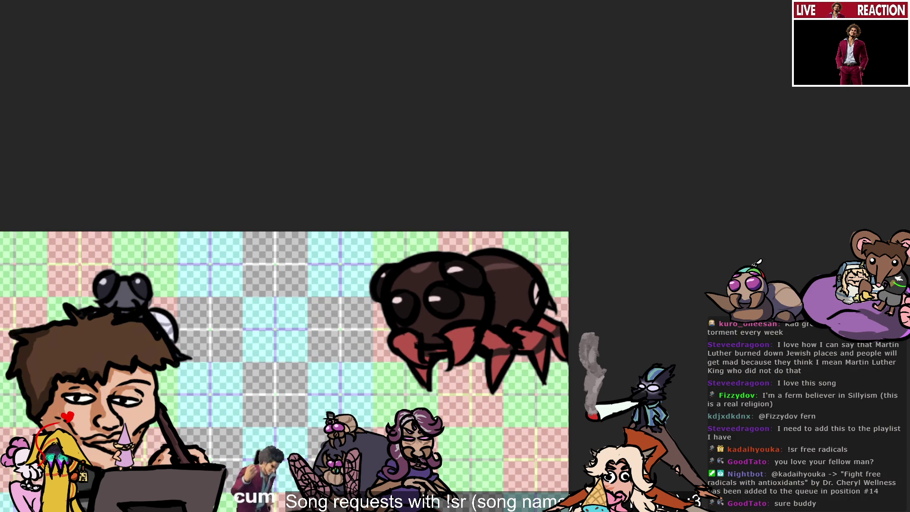
{"action": "scroll", "coordinate": [319, 305], "scroll_direction": "up", "scroll_amount": 1}
{"action": "left_click_drag", "start_coordinate": [7, 341], "coordinate": [399, 253]}
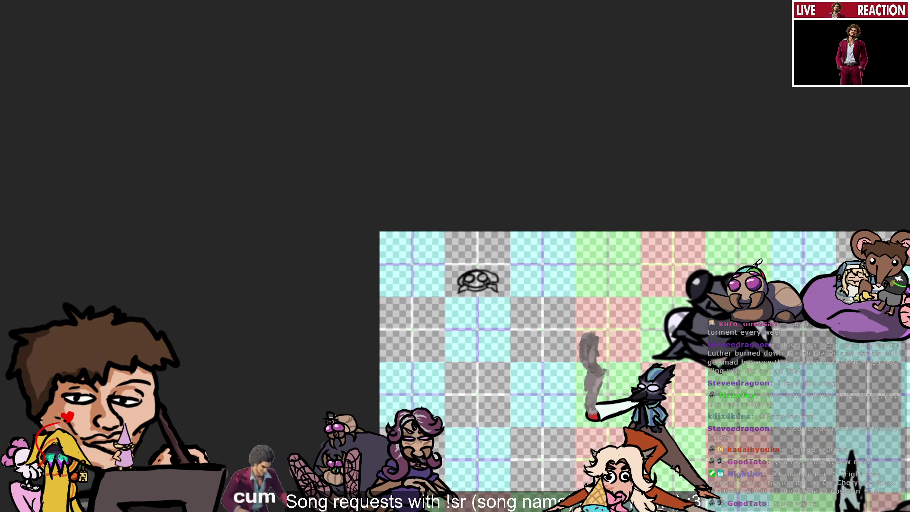
{"action": "scroll", "coordinate": [399, 259], "scroll_direction": "up", "scroll_amount": 2}
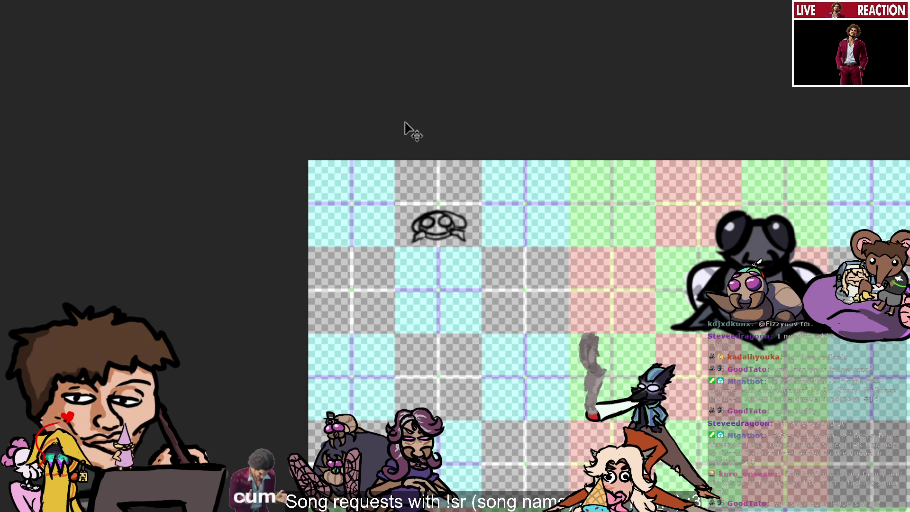
{"action": "scroll", "coordinate": [405, 127], "scroll_direction": "up", "scroll_amount": 1}
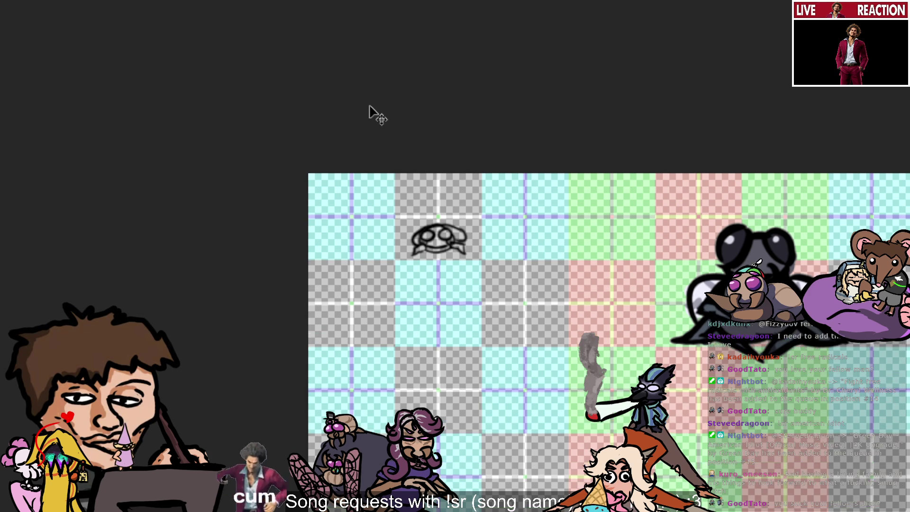
{"action": "scroll", "coordinate": [366, 112], "scroll_direction": "down", "scroll_amount": 2}
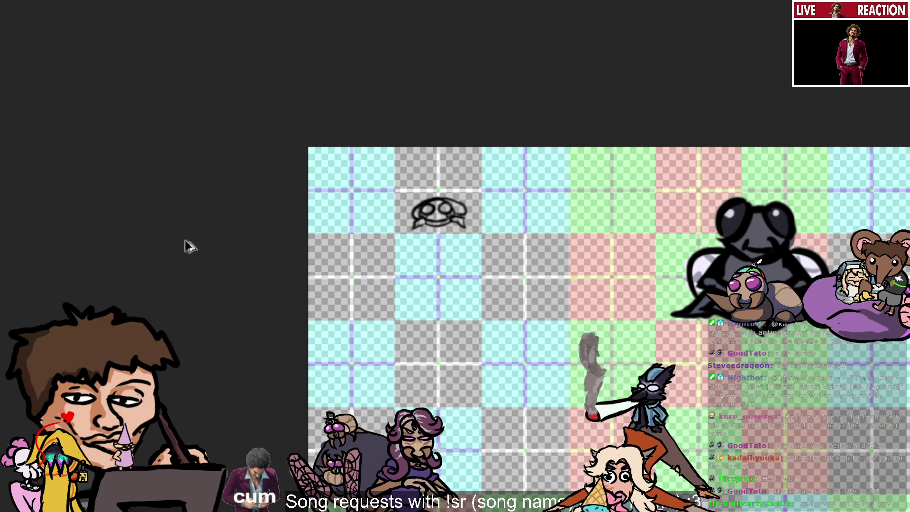
{"action": "scroll", "coordinate": [505, 253], "scroll_direction": "up", "scroll_amount": 5}
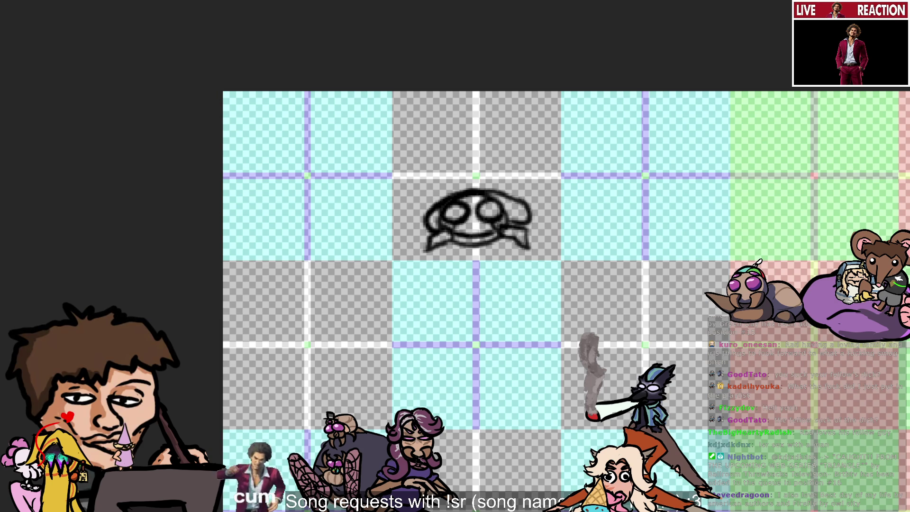
{"action": "mouse_move", "coordinate": [265, 209]}
{"action": "left_mouse_down"}
{"action": "mouse_move", "coordinate": [271, 222]}
{"action": "mouse_move", "coordinate": [286, 222]}
{"action": "left_mouse_up"}
Step: Draw two small eye circles joined by a bridge, with a small curl beneath, left of the smiling head
{"action": "key", "text": "ctrl+z"}
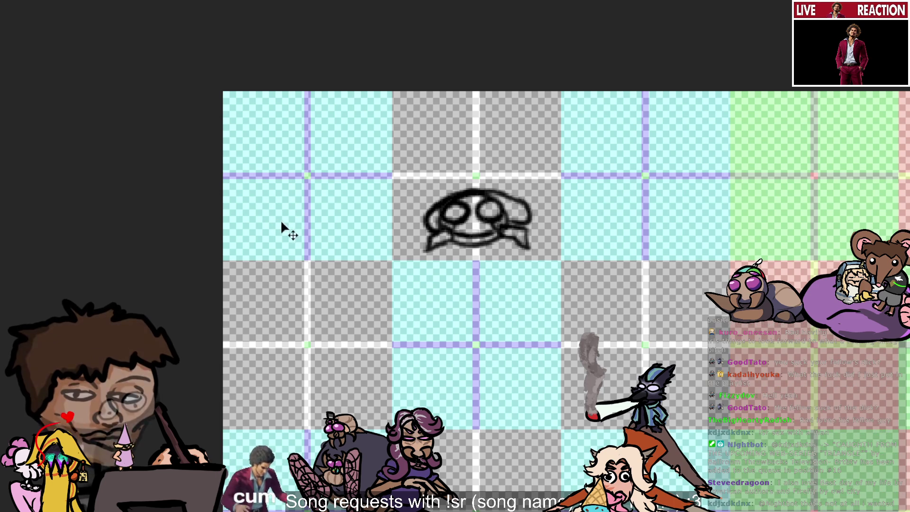
{"action": "key", "text": "ctrl+z"}
{"action": "left_click_drag", "start_coordinate": [287, 214], "coordinate": [292, 212]}
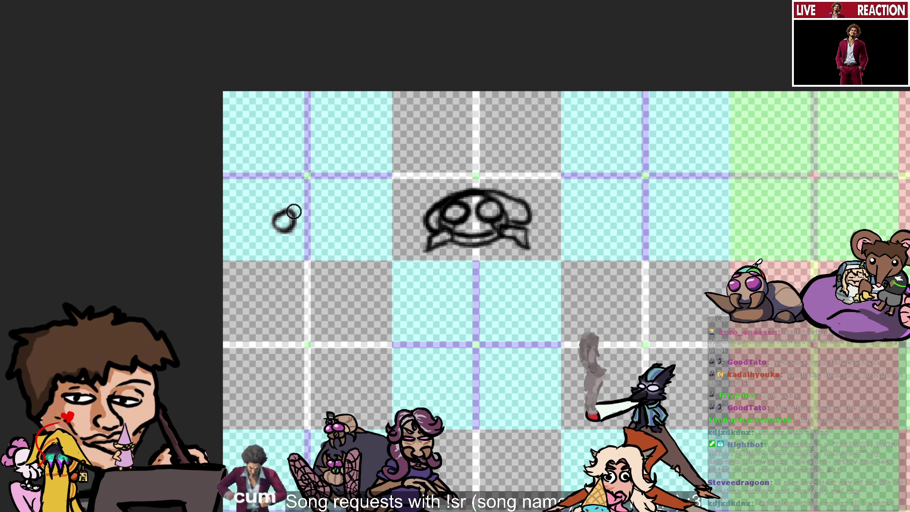
{"action": "key", "text": "ctrl+z"}
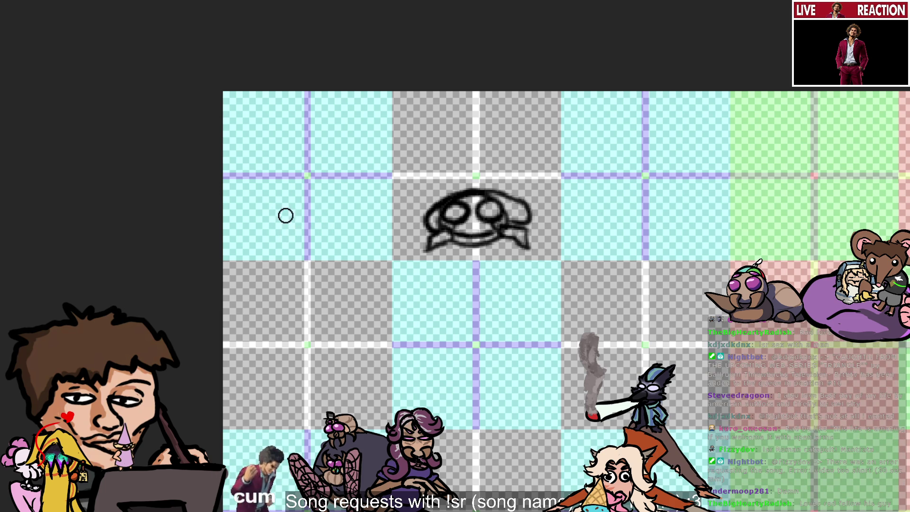
{"action": "mouse_move", "coordinate": [284, 232]}
{"action": "left_mouse_down"}
{"action": "mouse_move", "coordinate": [279, 214]}
{"action": "mouse_move", "coordinate": [338, 235]}
{"action": "left_mouse_up"}
{"action": "key", "text": "ctrl+z"}
{"action": "key", "text": "ctrl+z"}
{"action": "key", "text": "ctrl+z"}
{"action": "key", "text": "ctrl+z"}
{"action": "mouse_move", "coordinate": [283, 225]}
{"action": "left_mouse_down"}
{"action": "mouse_move", "coordinate": [336, 219]}
{"action": "mouse_move", "coordinate": [326, 218]}
{"action": "left_mouse_up"}
{"action": "key", "text": "ctrl+z"}
{"action": "key", "text": "ctrl+z"}
{"action": "key", "text": "ctrl+z"}
{"action": "key", "text": "ctrl+z"}
{"action": "key", "text": "ctrl+z"}
{"action": "key", "text": "ctrl+z"}
{"action": "key", "text": "ctrl+z"}
{"action": "key", "text": "ctrl+z"}
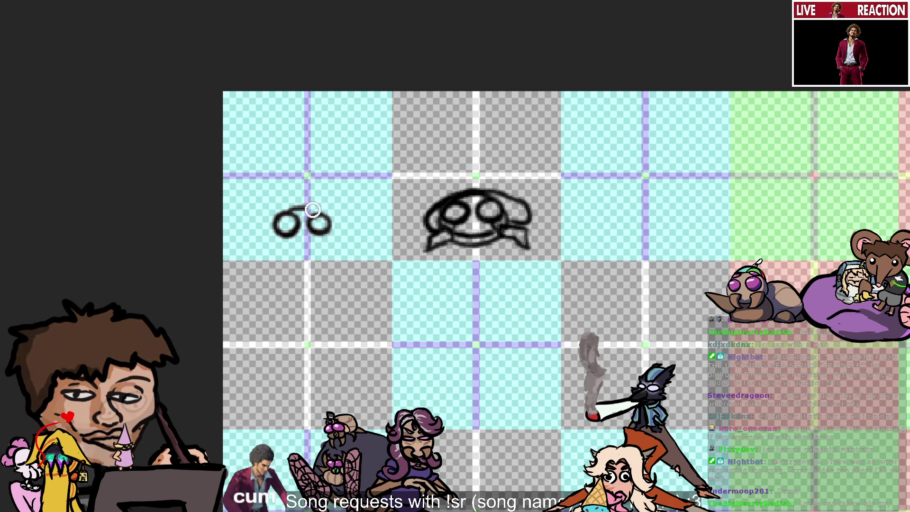
{"action": "left_click_drag", "start_coordinate": [299, 208], "coordinate": [330, 217]}
{"action": "key", "text": "ctrl+z"}
{"action": "key", "text": "ctrl+z"}
{"action": "key", "text": "ctrl+z"}
{"action": "key", "text": "ctrl+z"}
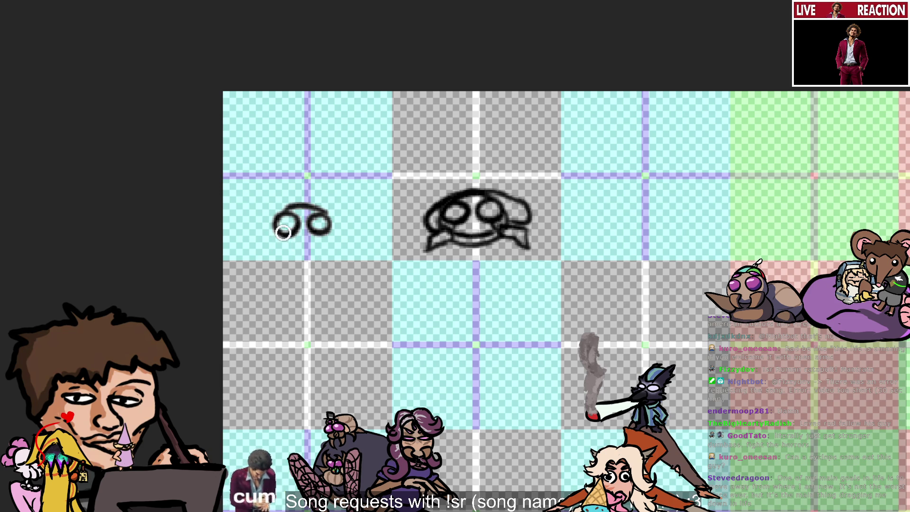
{"action": "key", "text": "ctrl+z"}
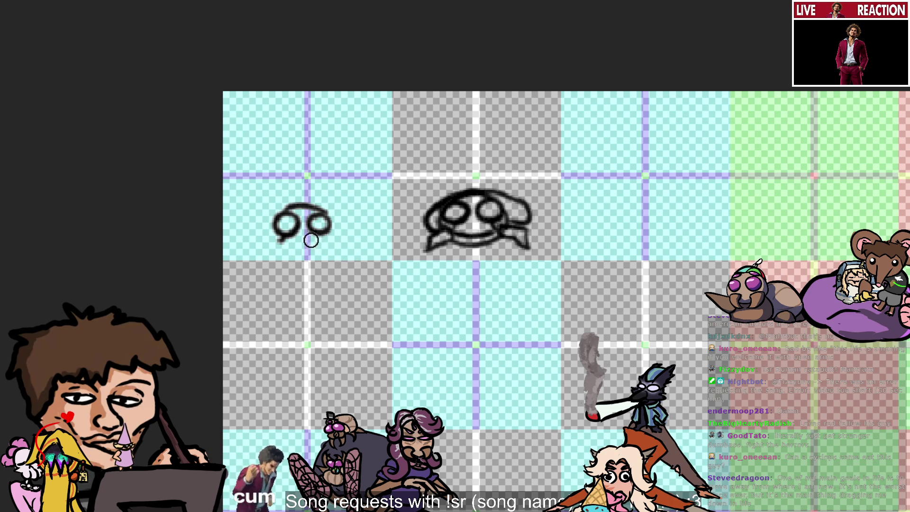
Step: Draw the curved line that closes the head outline beneath both eyes
{"action": "left_click_drag", "start_coordinate": [279, 236], "coordinate": [325, 238]}
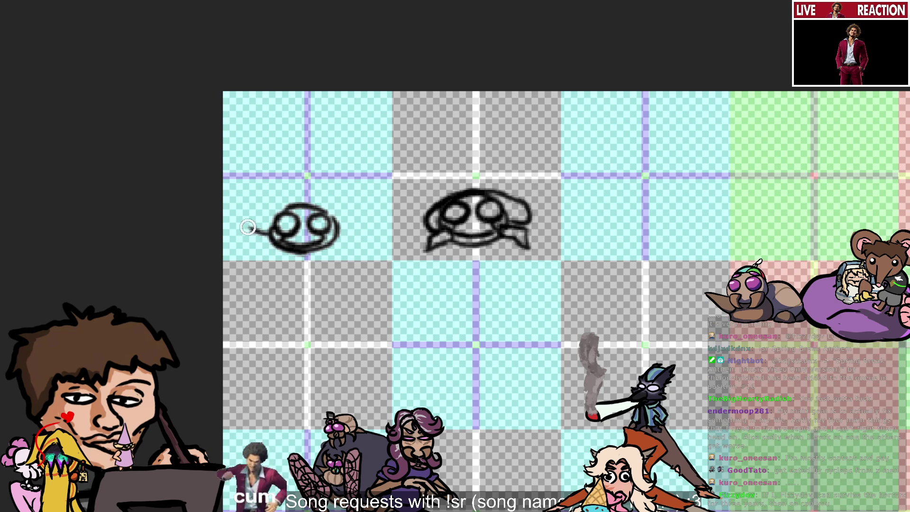
Step: Rework the tail stroke off the head's bottom left and add a short stroke on its edge
{"action": "key", "text": "ctrl+z"}
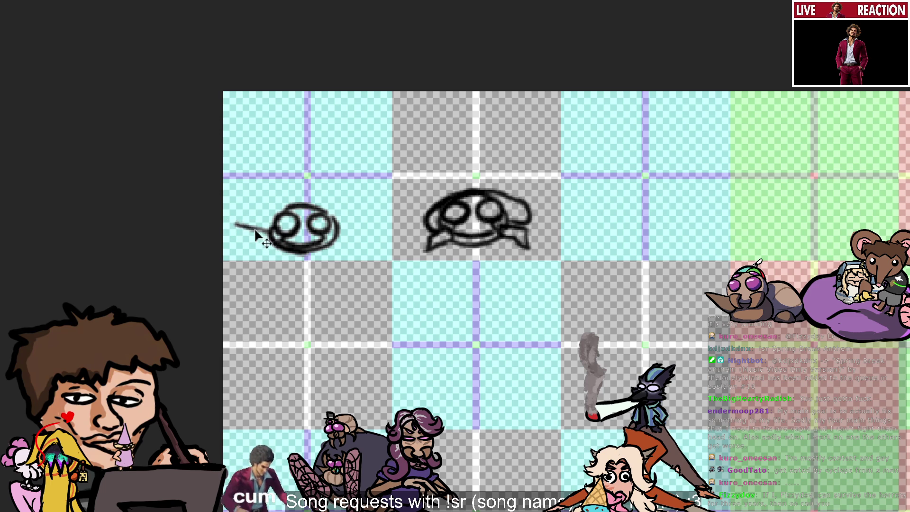
{"action": "left_click_drag", "start_coordinate": [235, 218], "coordinate": [276, 242]}
{"action": "key", "text": "ctrl+z"}
{"action": "left_click_drag", "start_coordinate": [234, 218], "coordinate": [304, 252]}
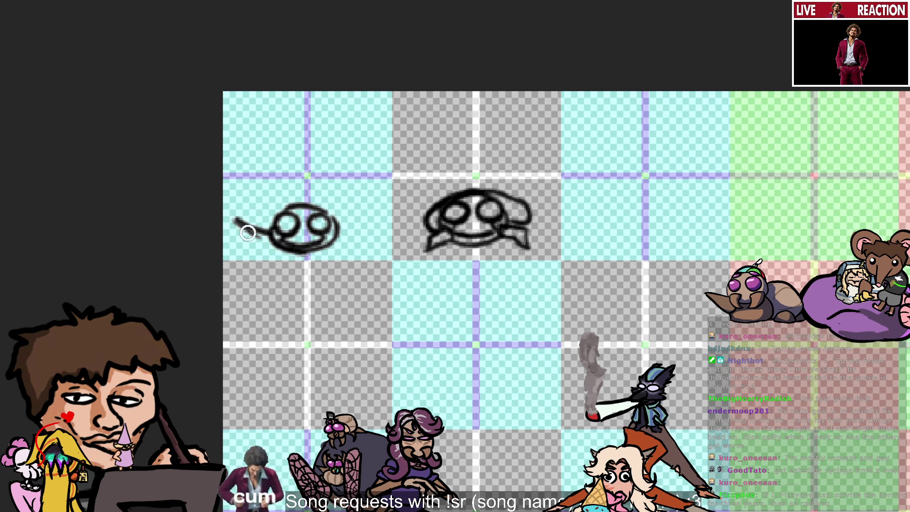
{"action": "left_click_drag", "start_coordinate": [342, 231], "coordinate": [337, 249]}
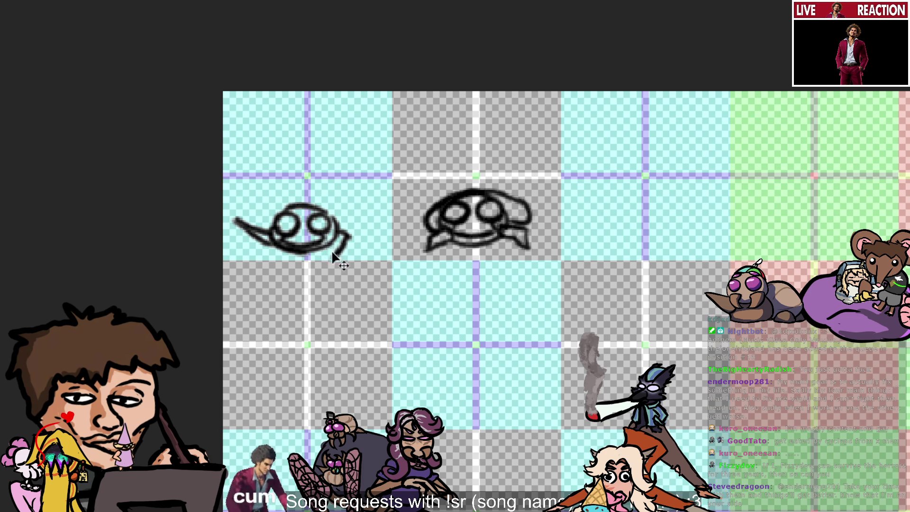
{"action": "key", "text": "ctrl+z"}
{"action": "key", "text": "ctrl+z"}
{"action": "mouse_move", "coordinate": [268, 237]}
{"action": "left_mouse_down"}
{"action": "mouse_move", "coordinate": [234, 246]}
{"action": "mouse_move", "coordinate": [272, 241]}
{"action": "left_mouse_up"}
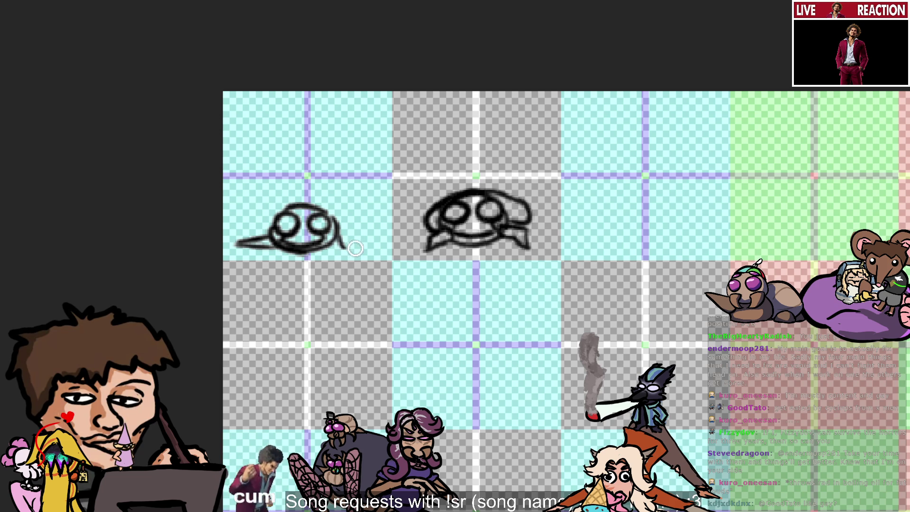
{"action": "mouse_move", "coordinate": [335, 235]}
{"action": "left_mouse_down"}
{"action": "mouse_move", "coordinate": [353, 240]}
{"action": "mouse_move", "coordinate": [354, 257]}
{"action": "mouse_move", "coordinate": [335, 251]}
{"action": "left_mouse_up"}
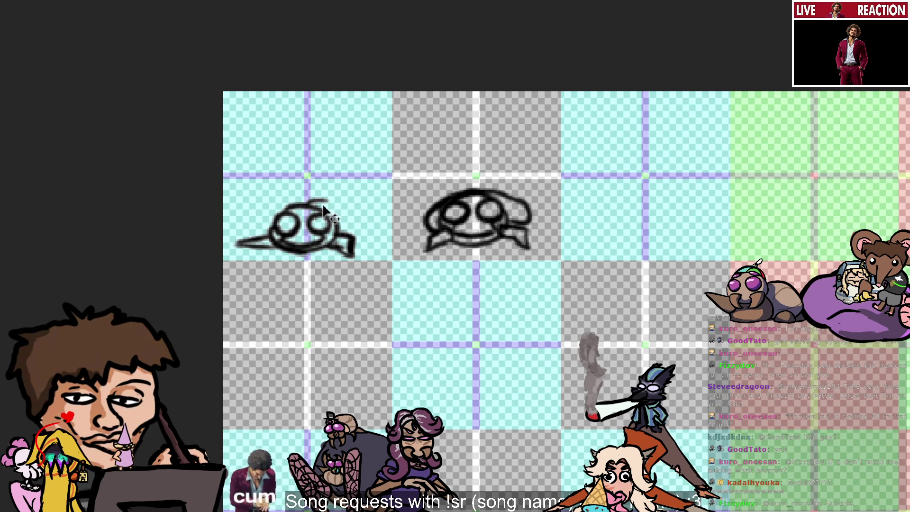
Step: Add a curved right lobe and a rounded left lobe to the left bug sketch
{"action": "left_click_drag", "start_coordinate": [308, 203], "coordinate": [345, 209]}
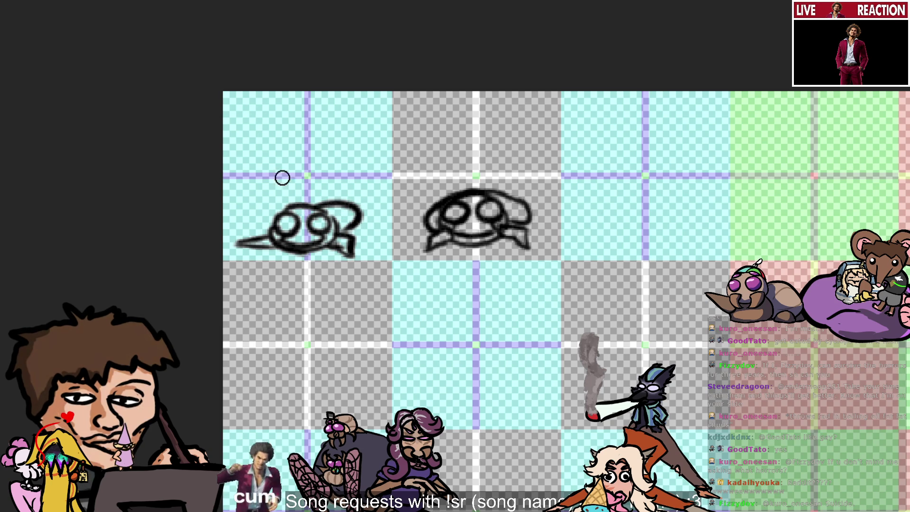
{"action": "left_click_drag", "start_coordinate": [248, 237], "coordinate": [273, 202]}
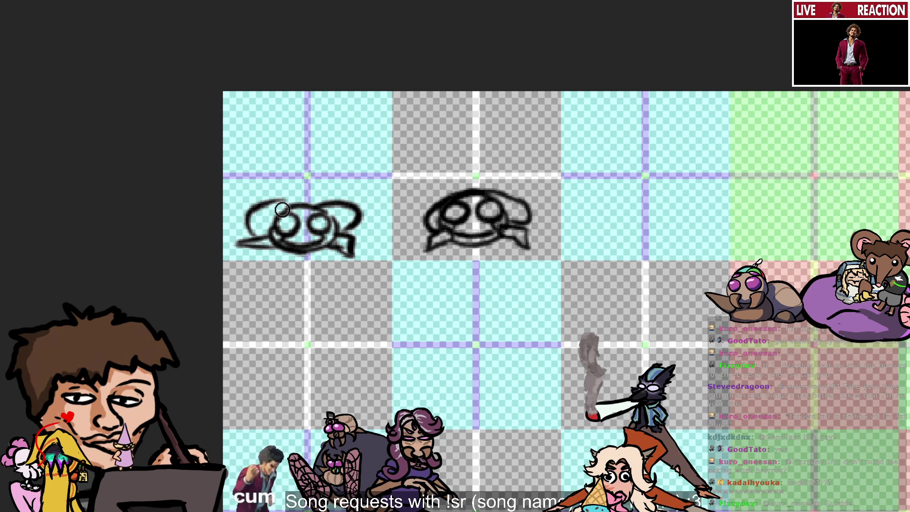
{"action": "key", "text": "ctrl+z"}
{"action": "left_click_drag", "start_coordinate": [251, 234], "coordinate": [284, 208]}
{"action": "key", "text": "ctrl+z"}
{"action": "left_click_drag", "start_coordinate": [251, 235], "coordinate": [301, 209]}
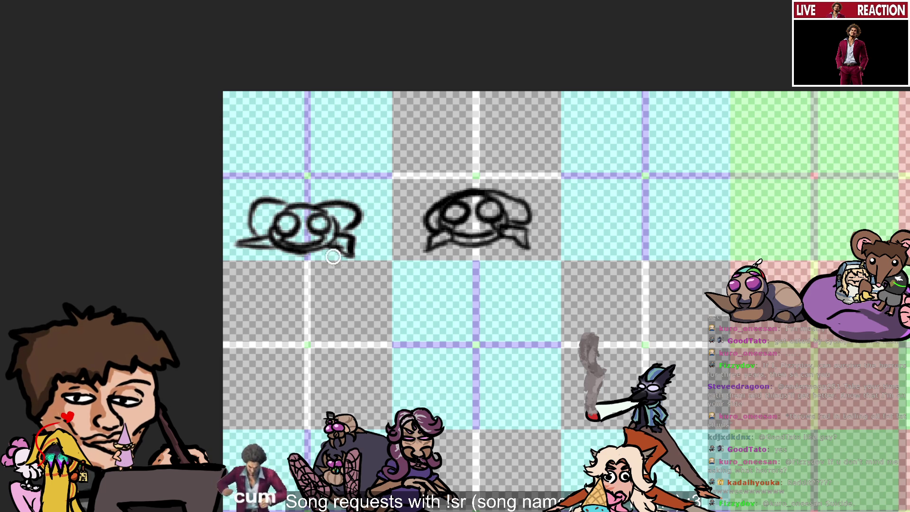
{"action": "key", "text": "ctrl+z"}
{"action": "left_click_drag", "start_coordinate": [268, 242], "coordinate": [300, 222]}
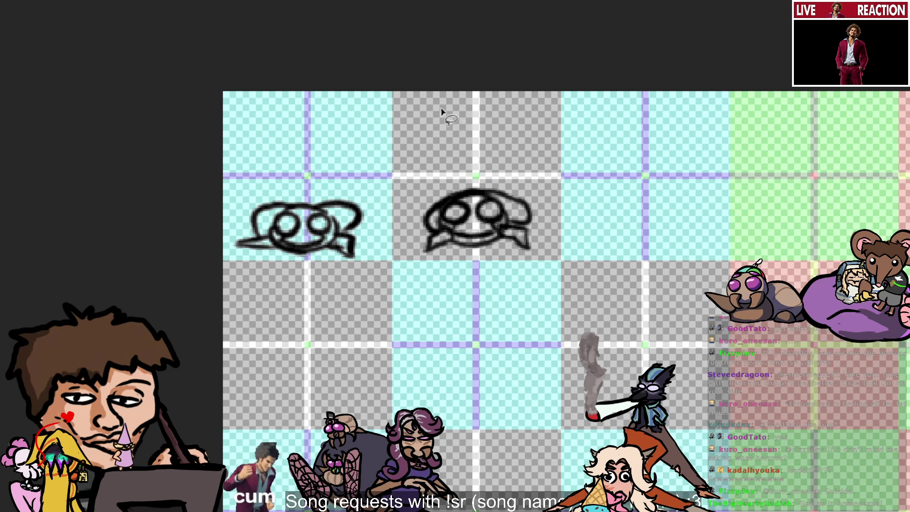
Step: Lasso the middle bug head and rotate it slightly with free transform, committing with Enter
{"action": "mouse_move", "coordinate": [585, 235]}
{"action": "left_mouse_down"}
{"action": "mouse_move", "coordinate": [437, 173]}
{"action": "mouse_move", "coordinate": [397, 237]}
{"action": "mouse_move", "coordinate": [584, 236]}
{"action": "left_mouse_up"}
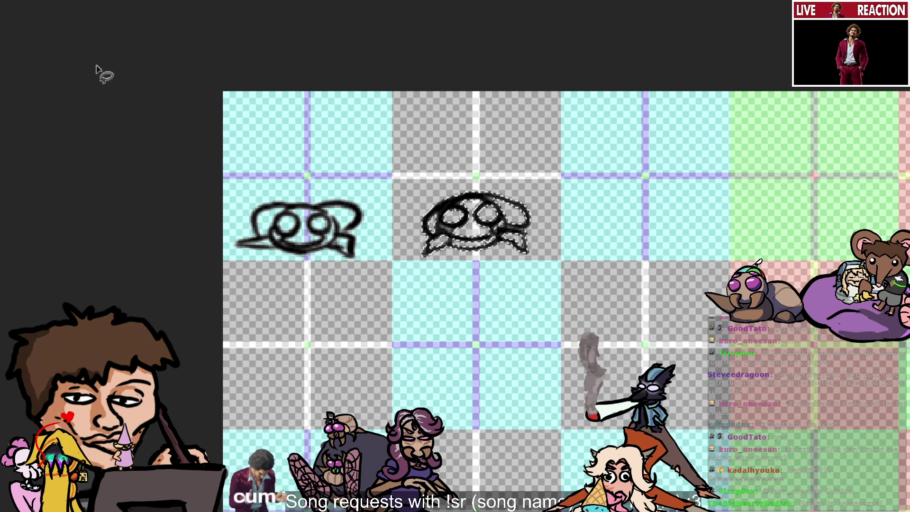
{"action": "key", "text": "ctrl+t"}
{"action": "left_click_drag", "start_coordinate": [552, 298], "coordinate": [551, 304]}
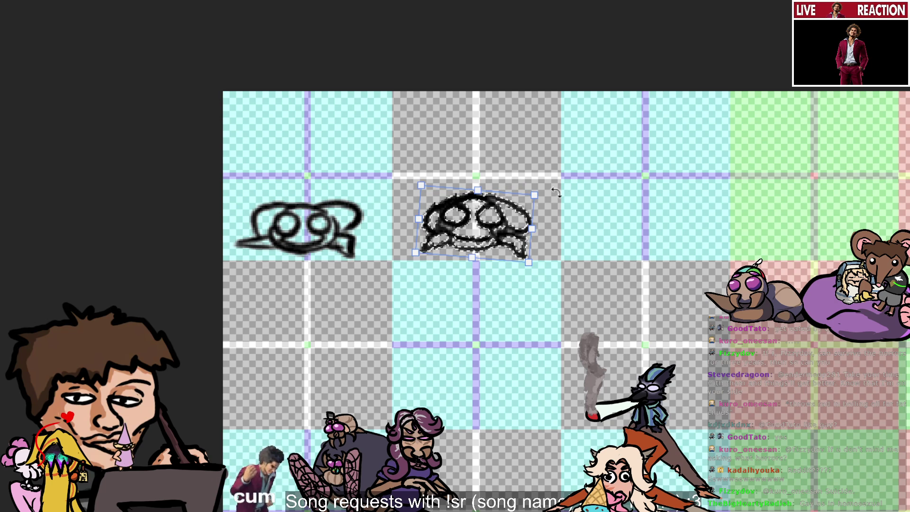
{"action": "key", "text": "Escape"}
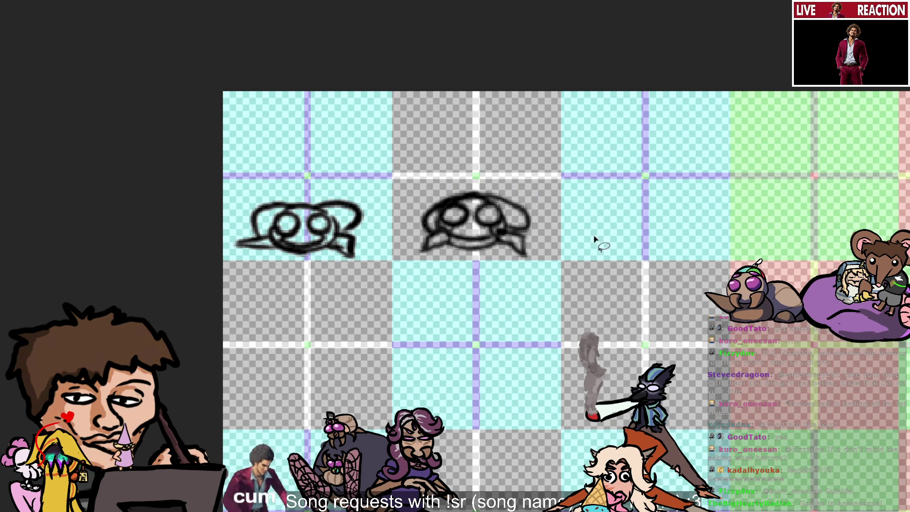
{"action": "key", "text": "ctrl+shift+z"}
{"action": "key", "text": "ctrl+shift+z"}
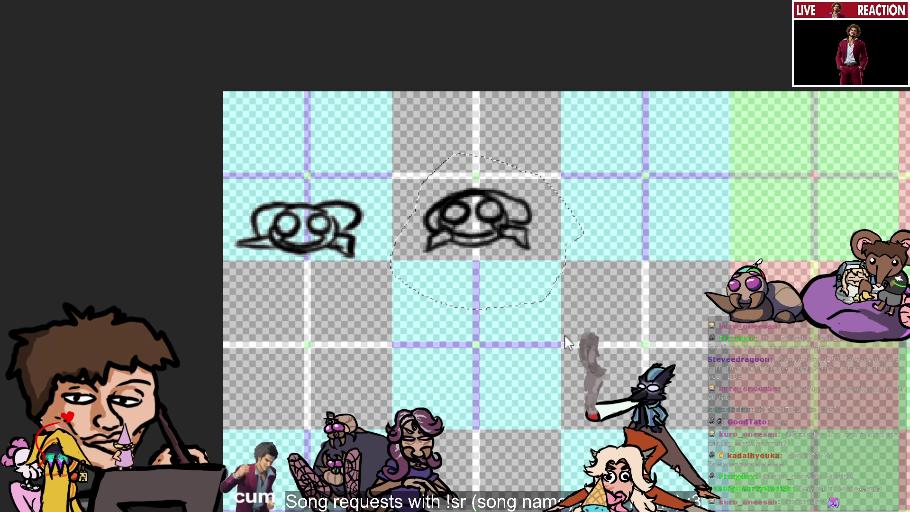
{"action": "key", "text": "ctrl+t"}
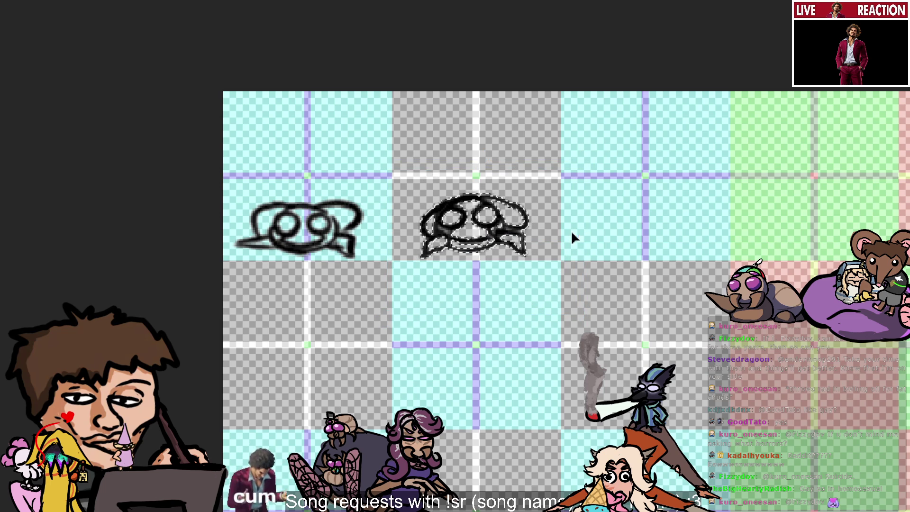
{"action": "key", "text": "Return"}
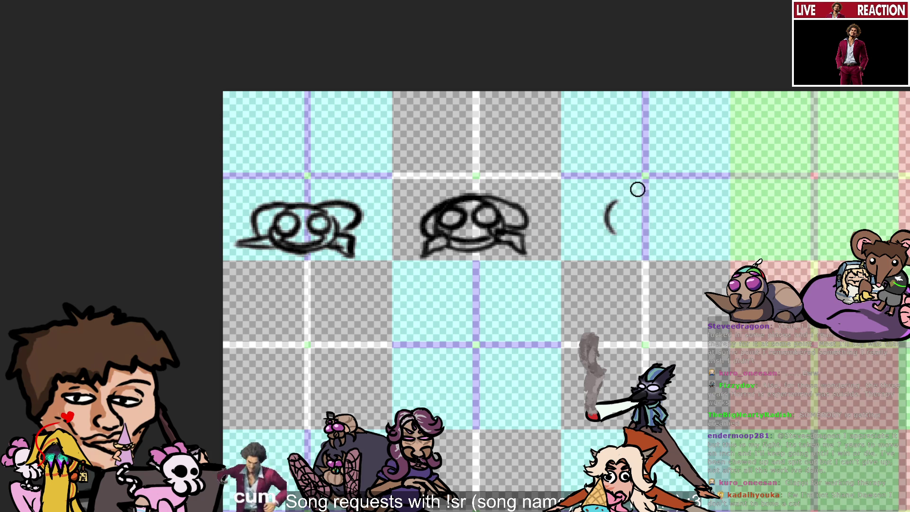
Step: Try and undo several short strokes, circles and spirals in the third cell
{"action": "mouse_move", "coordinate": [612, 198]}
{"action": "left_mouse_down"}
{"action": "mouse_move", "coordinate": [631, 195]}
{"action": "mouse_move", "coordinate": [631, 211]}
{"action": "left_mouse_up"}
{"action": "key", "text": "ctrl+z"}
{"action": "key", "text": "ctrl+z"}
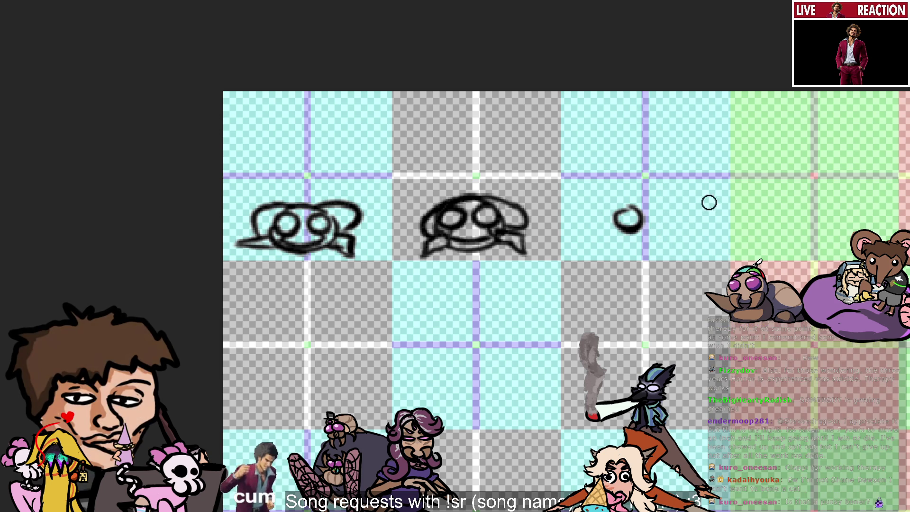
{"action": "key", "text": "ctrl+z"}
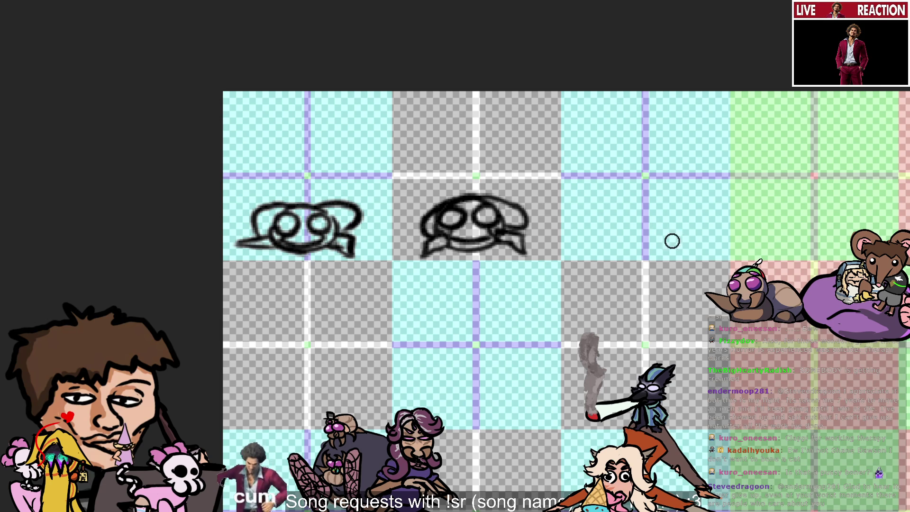
{"action": "mouse_move", "coordinate": [610, 208]}
{"action": "left_mouse_down"}
{"action": "mouse_move", "coordinate": [638, 219]}
{"action": "mouse_move", "coordinate": [628, 225]}
{"action": "mouse_move", "coordinate": [633, 237]}
{"action": "mouse_move", "coordinate": [615, 216]}
{"action": "left_mouse_up"}
{"action": "key", "text": "ctrl+z"}
{"action": "key", "text": "ctrl+z"}
{"action": "key", "text": "ctrl+z"}
{"action": "key", "text": "ctrl+z"}
{"action": "key", "text": "ctrl+z"}
{"action": "key", "text": "ctrl+z"}
{"action": "key", "text": "ctrl+z"}
{"action": "key", "text": "ctrl+z"}
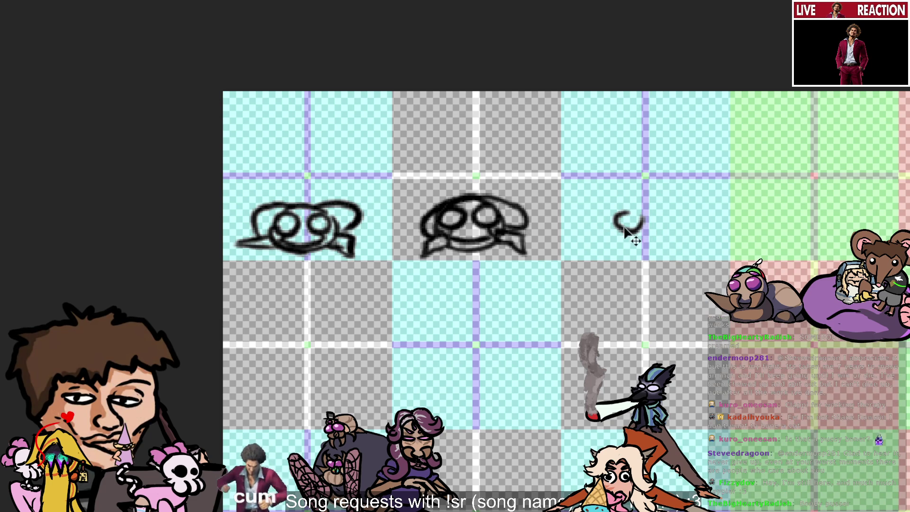
{"action": "key", "text": "ctrl+z"}
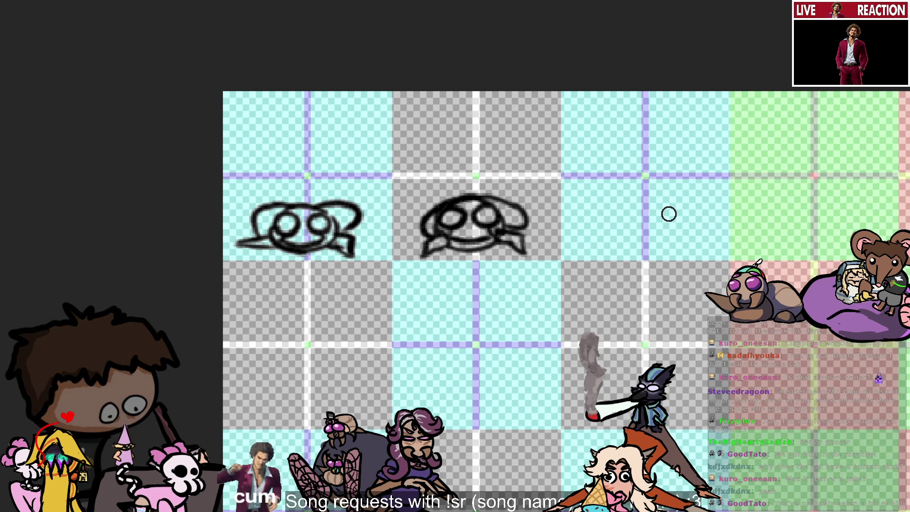
{"action": "left_click_drag", "start_coordinate": [632, 216], "coordinate": [629, 236]}
{"action": "key", "text": "ctrl+z"}
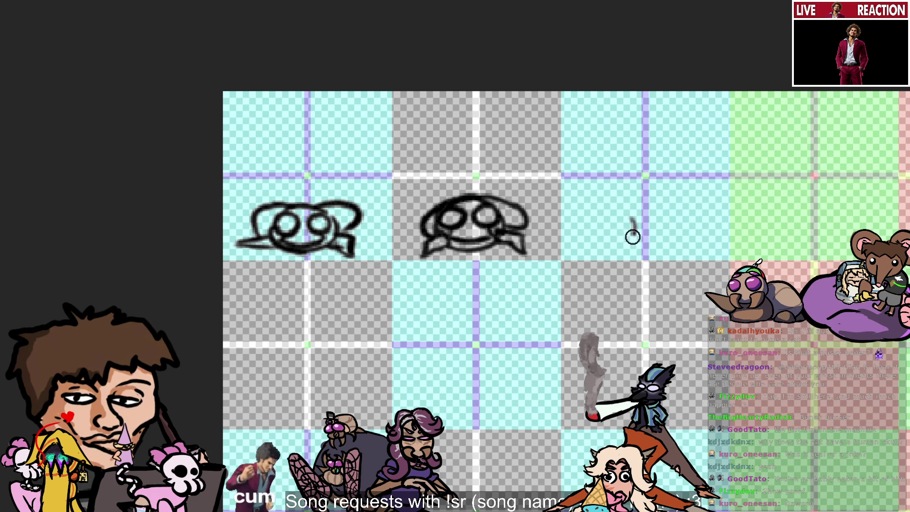
Step: Redraw oval attempts until a single small oval eye remains in the third cell
{"action": "mouse_move", "coordinate": [628, 212]}
{"action": "left_mouse_down"}
{"action": "mouse_move", "coordinate": [626, 224]}
{"action": "mouse_move", "coordinate": [673, 228]}
{"action": "mouse_move", "coordinate": [633, 231]}
{"action": "mouse_move", "coordinate": [642, 235]}
{"action": "mouse_move", "coordinate": [633, 223]}
{"action": "mouse_move", "coordinate": [681, 220]}
{"action": "mouse_move", "coordinate": [631, 234]}
{"action": "mouse_move", "coordinate": [633, 222]}
{"action": "mouse_move", "coordinate": [682, 225]}
{"action": "left_mouse_up"}
{"action": "key", "text": "ctrl+z"}
{"action": "key", "text": "ctrl+z"}
{"action": "key", "text": "ctrl+z"}
{"action": "key", "text": "ctrl+z"}
{"action": "key", "text": "ctrl+z"}
{"action": "key", "text": "ctrl+z"}
{"action": "key", "text": "ctrl+z"}
{"action": "key", "text": "ctrl+z"}
{"action": "key", "text": "ctrl+z"}
{"action": "key", "text": "ctrl+z"}
{"action": "key", "text": "ctrl+z"}
{"action": "key", "text": "ctrl+z"}
{"action": "key", "text": "ctrl+z"}
{"action": "key", "text": "ctrl+z"}
{"action": "key", "text": "ctrl+z"}
{"action": "key", "text": "ctrl+z"}
{"action": "key", "text": "ctrl+z"}
{"action": "key", "text": "ctrl+z"}
{"action": "key", "text": "ctrl+z"}
{"action": "key", "text": "ctrl+z"}
{"action": "key", "text": "ctrl+z"}
{"action": "key", "text": "ctrl+z"}
{"action": "key", "text": "ctrl+z"}
{"action": "mouse_move", "coordinate": [631, 212]}
{"action": "left_mouse_down"}
{"action": "mouse_move", "coordinate": [664, 214]}
{"action": "mouse_move", "coordinate": [647, 218]}
{"action": "left_mouse_up"}
{"action": "key", "text": "ctrl+z"}
{"action": "key", "text": "ctrl+z"}
{"action": "key", "text": "ctrl+z"}
{"action": "key", "text": "ctrl+z"}
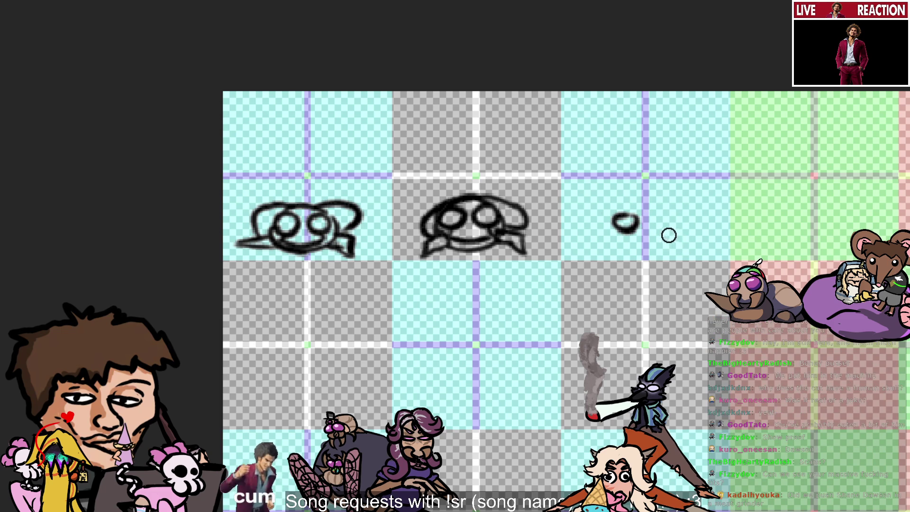
{"action": "key", "text": "ctrl+z"}
{"action": "left_click_drag", "start_coordinate": [619, 219], "coordinate": [634, 216]}
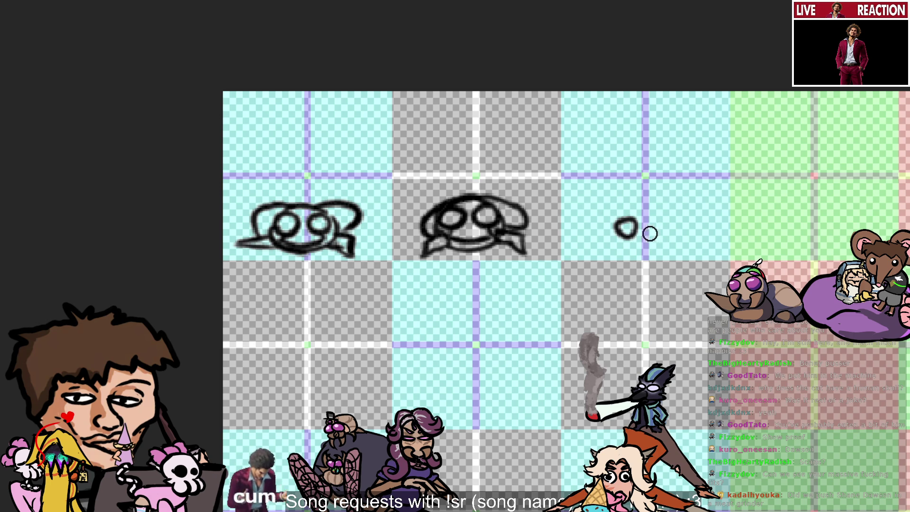
Step: Add the right eye and draw an arch linking both eye circles of the third head
{"action": "left_click_drag", "start_coordinate": [656, 219], "coordinate": [675, 227]}
{"action": "key", "text": "ctrl+z"}
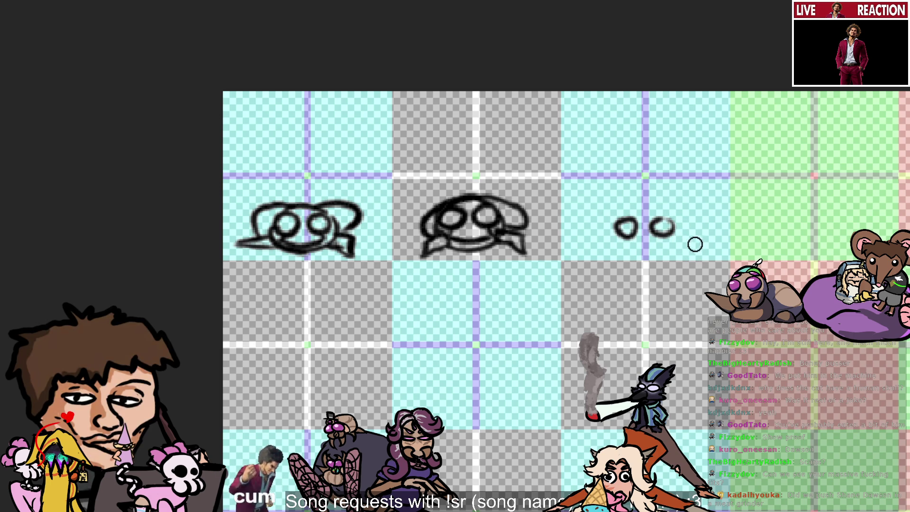
{"action": "left_click_drag", "start_coordinate": [640, 208], "coordinate": [630, 228]}
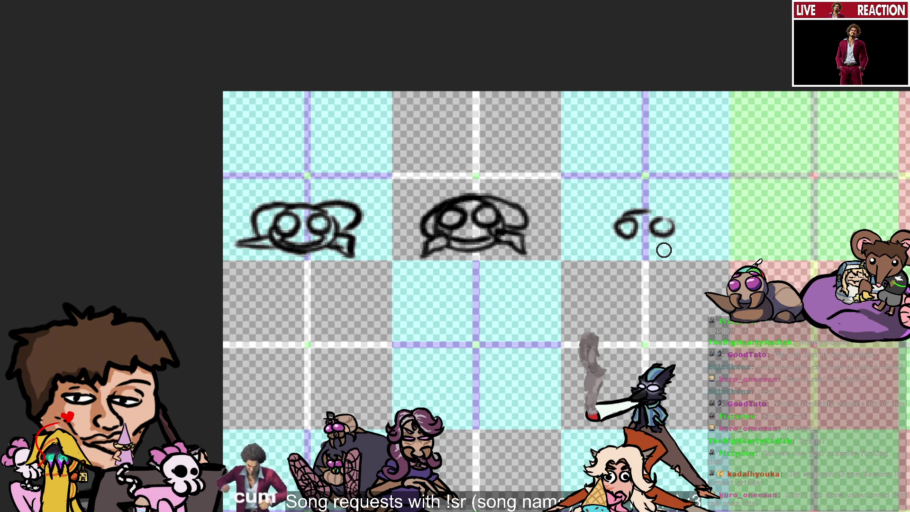
{"action": "key", "text": "ctrl+z"}
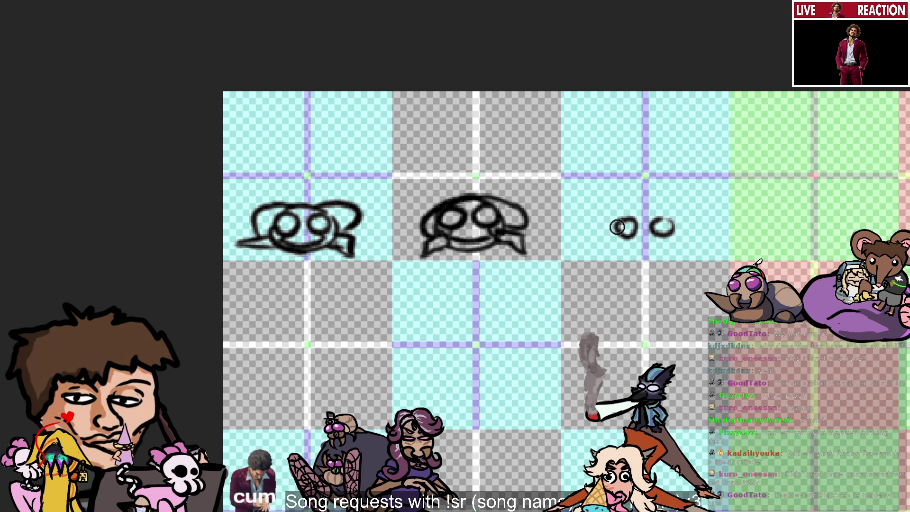
{"action": "left_click_drag", "start_coordinate": [622, 228], "coordinate": [660, 223]}
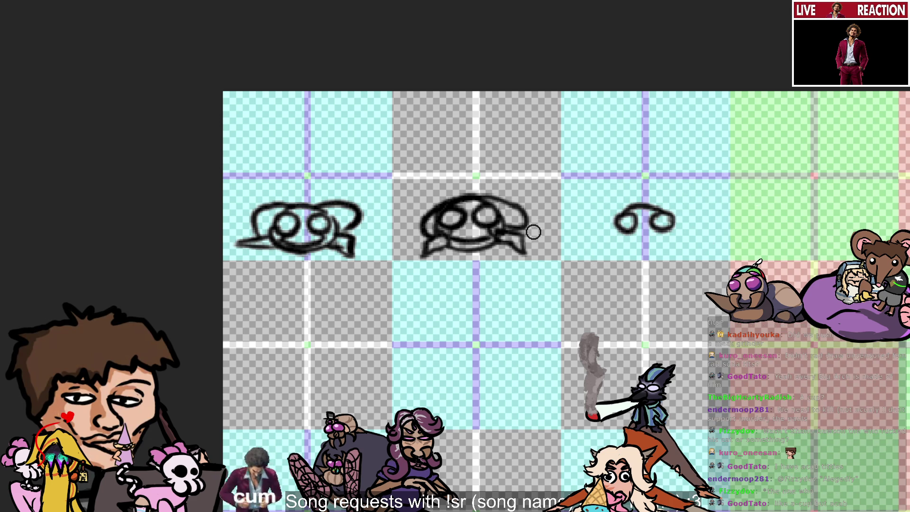
{"action": "mouse_move", "coordinate": [621, 227]}
{"action": "left_mouse_down"}
{"action": "mouse_move", "coordinate": [650, 250]}
{"action": "mouse_move", "coordinate": [633, 245]}
{"action": "mouse_move", "coordinate": [668, 239]}
{"action": "left_mouse_up"}
Step: Draw the third head's lower outline and a small hooked stroke at its left edge
{"action": "key", "text": "ctrl+z"}
{"action": "key", "text": "ctrl+z"}
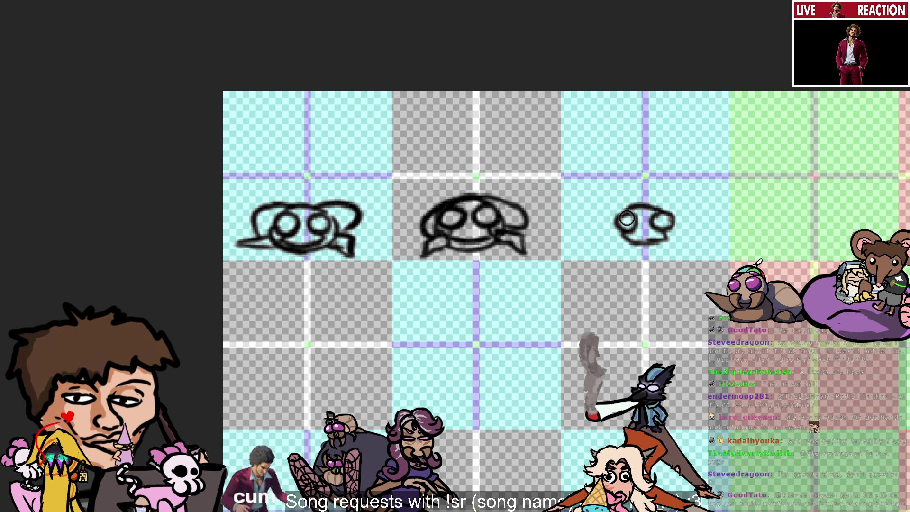
{"action": "left_click_drag", "start_coordinate": [667, 233], "coordinate": [634, 239]}
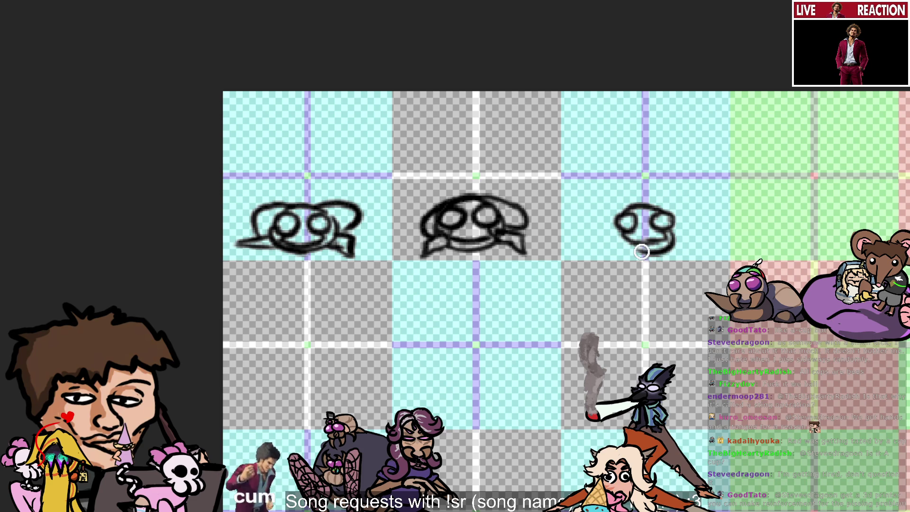
{"action": "mouse_move", "coordinate": [668, 250]}
{"action": "left_mouse_down"}
{"action": "mouse_move", "coordinate": [622, 247]}
{"action": "mouse_move", "coordinate": [646, 245]}
{"action": "left_mouse_up"}
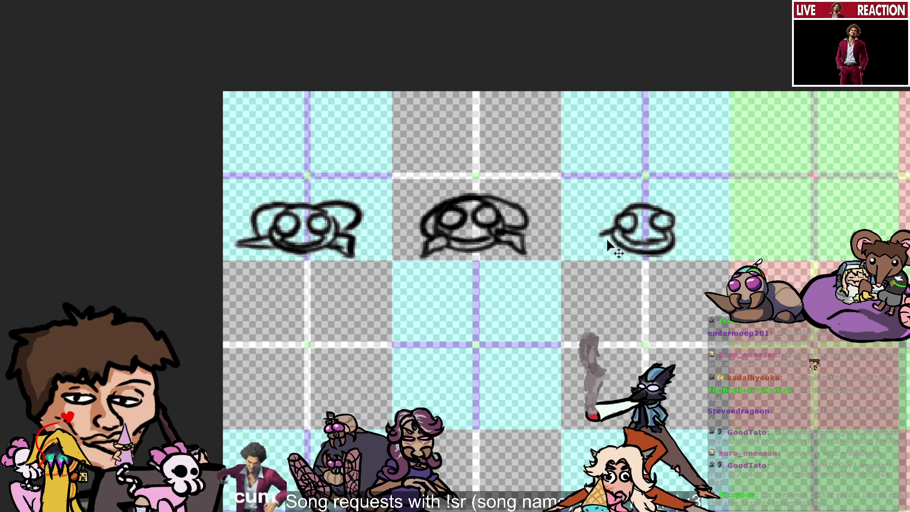
{"action": "left_click_drag", "start_coordinate": [601, 240], "coordinate": [596, 251]}
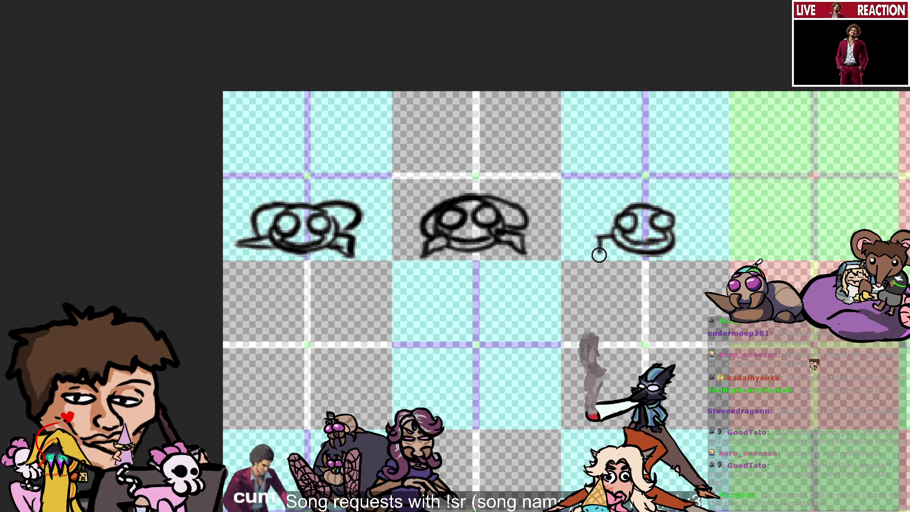
{"action": "left_click_drag", "start_coordinate": [597, 238], "coordinate": [595, 256]}
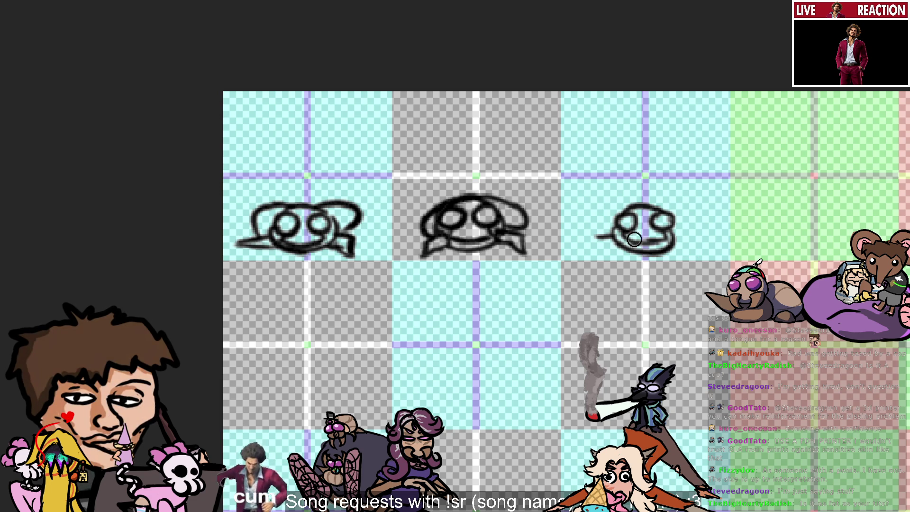
{"action": "mouse_move", "coordinate": [612, 239]}
{"action": "left_mouse_down"}
{"action": "mouse_move", "coordinate": [600, 256]}
{"action": "mouse_move", "coordinate": [624, 242]}
{"action": "left_mouse_up"}
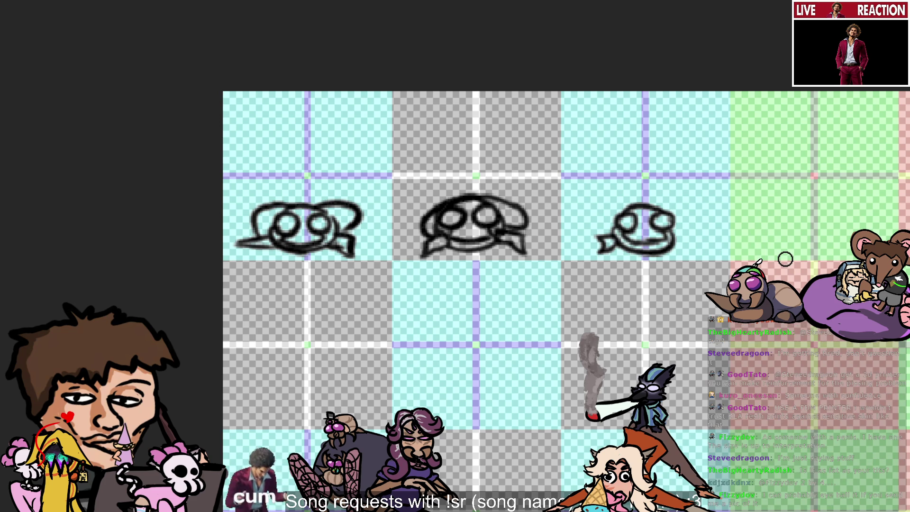
Step: Sketch and retry a pointed spike off the right side of the third head
{"action": "mouse_move", "coordinate": [676, 231]}
{"action": "left_mouse_down"}
{"action": "mouse_move", "coordinate": [722, 229]}
{"action": "mouse_move", "coordinate": [704, 231]}
{"action": "left_mouse_up"}
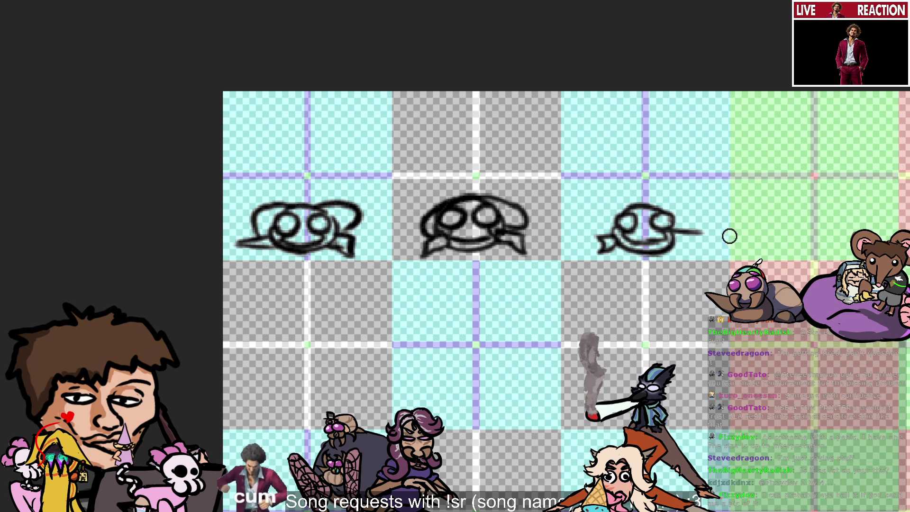
{"action": "key", "text": "ctrl+z"}
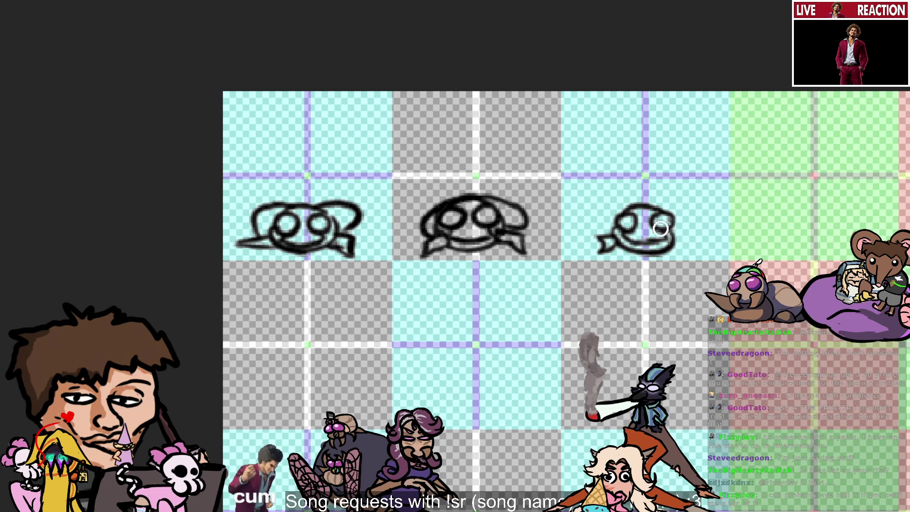
{"action": "left_click_drag", "start_coordinate": [664, 232], "coordinate": [742, 246]}
{"action": "key", "text": "ctrl+z"}
{"action": "key", "text": "ctrl+z"}
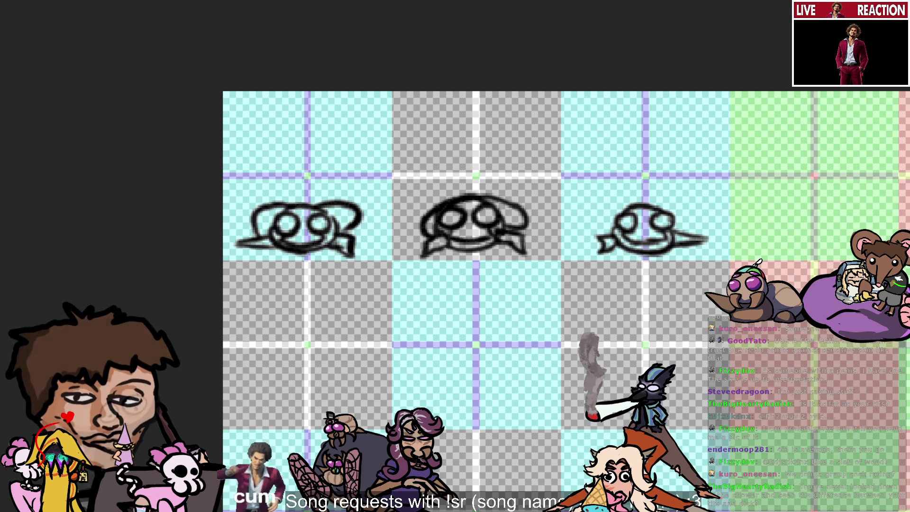
Step: Redraw the third head's outline arcs along its left, top and right side
{"action": "left_click_drag", "start_coordinate": [626, 204], "coordinate": [600, 237]}
{"action": "key", "text": "ctrl+z"}
{"action": "mouse_move", "coordinate": [626, 205]}
{"action": "left_mouse_down"}
{"action": "mouse_move", "coordinate": [600, 237]}
{"action": "mouse_move", "coordinate": [628, 202]}
{"action": "left_mouse_up"}
{"action": "key", "text": "ctrl+z"}
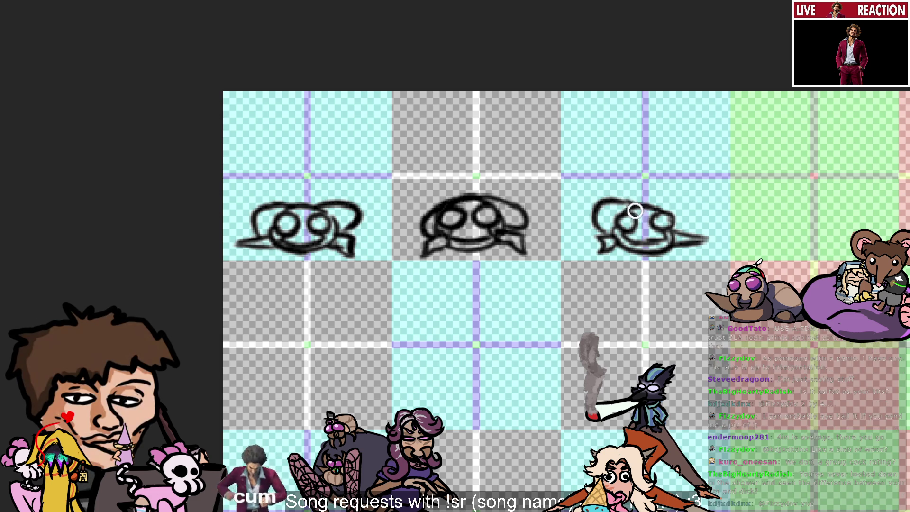
{"action": "left_click_drag", "start_coordinate": [631, 202], "coordinate": [689, 220]}
{"action": "key", "text": "ctrl+z"}
{"action": "mouse_move", "coordinate": [635, 201]}
{"action": "left_mouse_down"}
{"action": "mouse_move", "coordinate": [691, 212]}
{"action": "mouse_move", "coordinate": [681, 232]}
{"action": "left_mouse_up"}
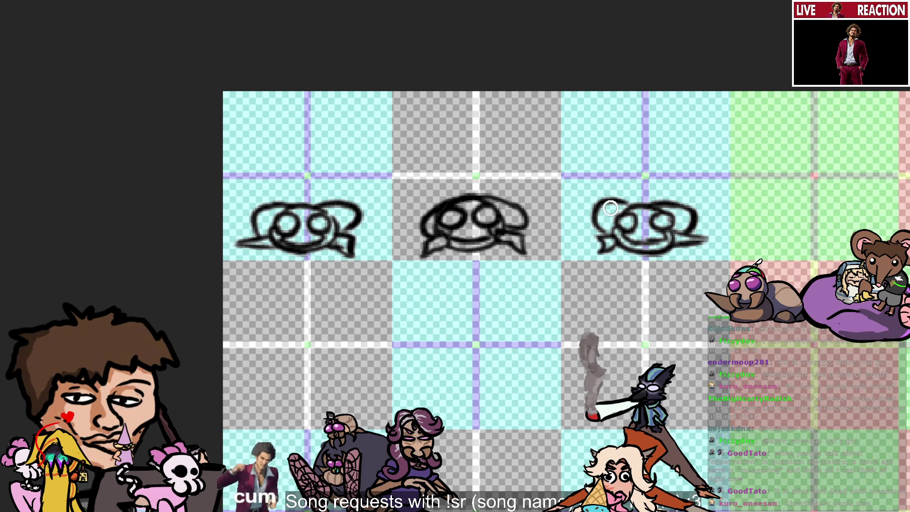
{"action": "scroll", "coordinate": [898, 198], "scroll_direction": "down", "scroll_amount": 5}
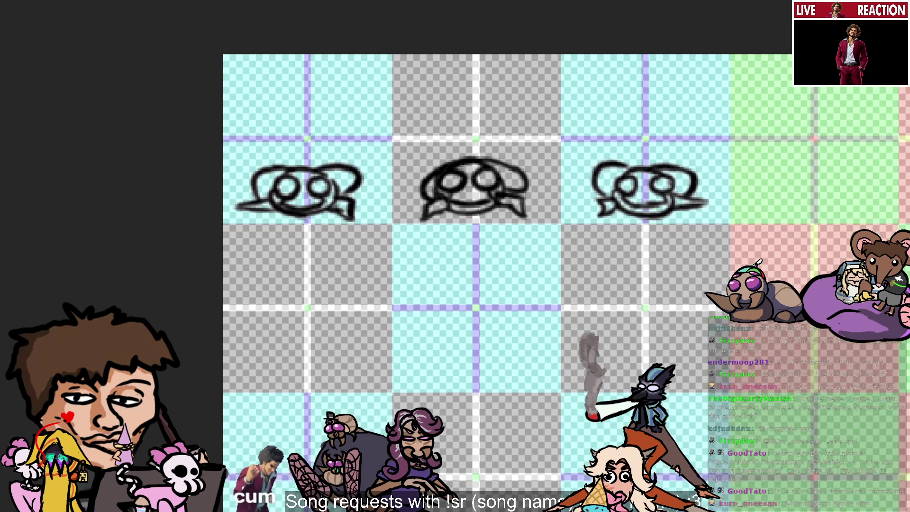
{"action": "scroll", "coordinate": [898, 199], "scroll_direction": "up", "scroll_amount": 2}
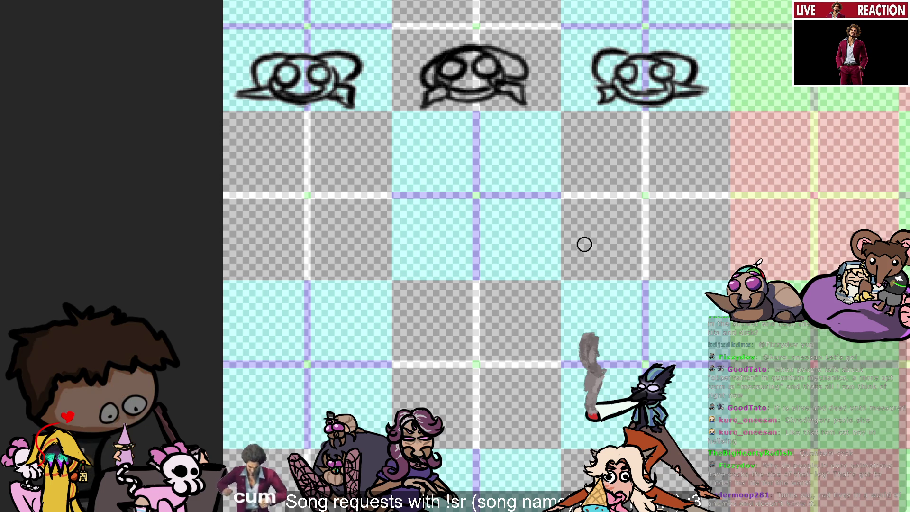
{"action": "left_click_drag", "start_coordinate": [635, 302], "coordinate": [611, 295]}
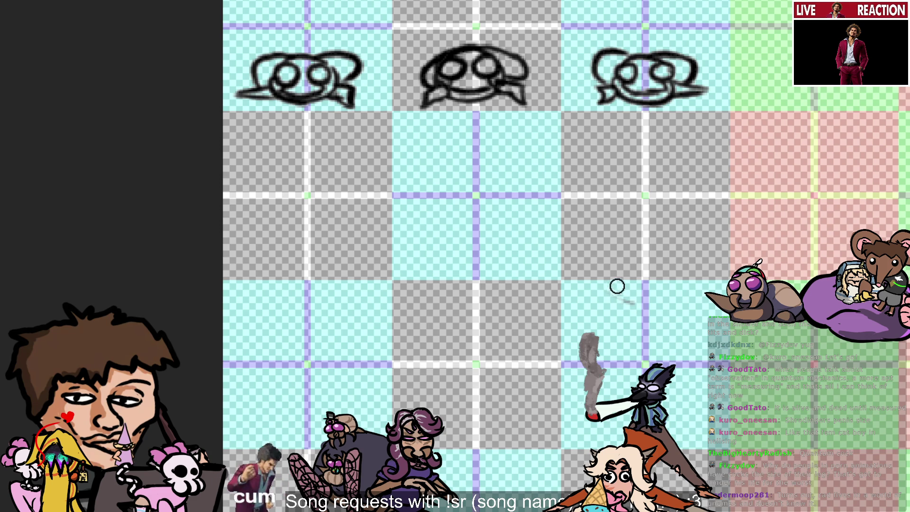
{"action": "key", "text": "ctrl+z"}
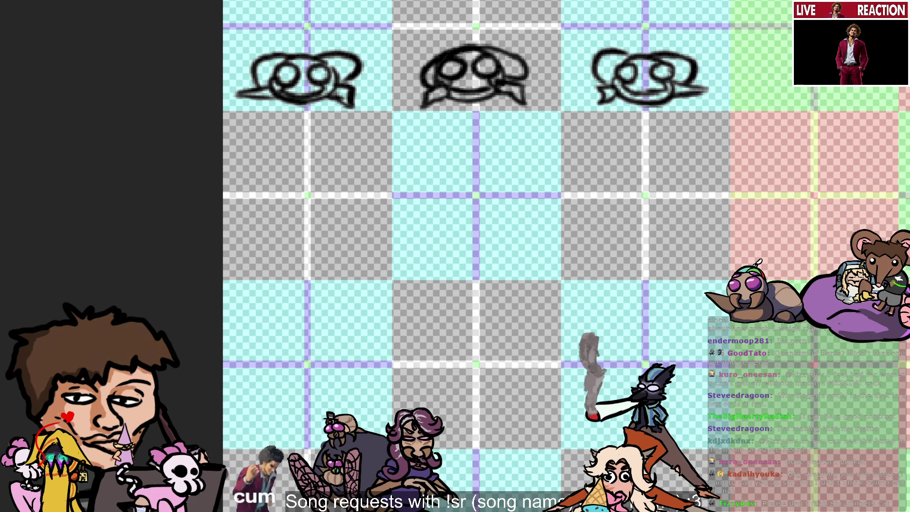
{"action": "scroll", "coordinate": [617, 332], "scroll_direction": "down", "scroll_amount": 5}
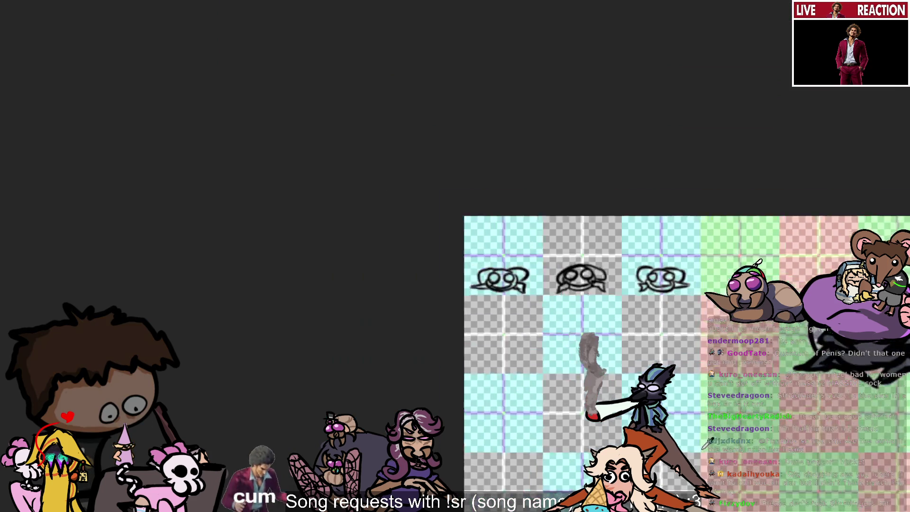
Step: Scroll up and left until the large grey fly reference shows beside the three bug-head doodles
{"action": "scroll", "coordinate": [617, 285], "scroll_direction": "up", "scroll_amount": 5}
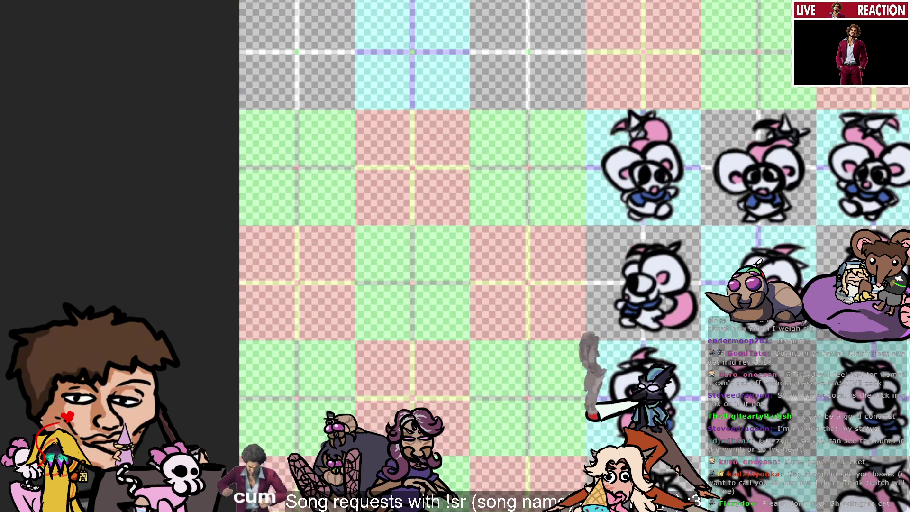
{"action": "scroll", "coordinate": [541, 256], "scroll_direction": "right", "scroll_amount": 5}
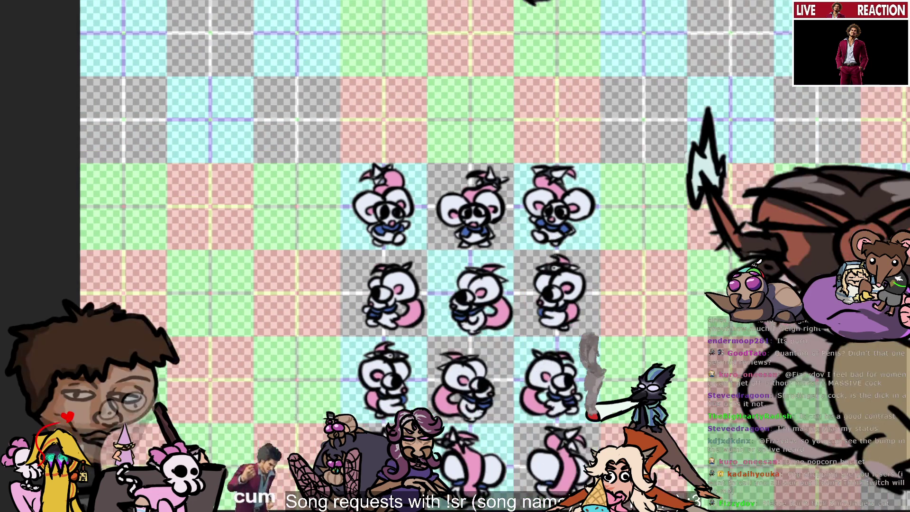
{"action": "scroll", "coordinate": [540, 256], "scroll_direction": "left", "scroll_amount": 2}
{"action": "scroll", "coordinate": [540, 256], "scroll_direction": "up", "scroll_amount": 2}
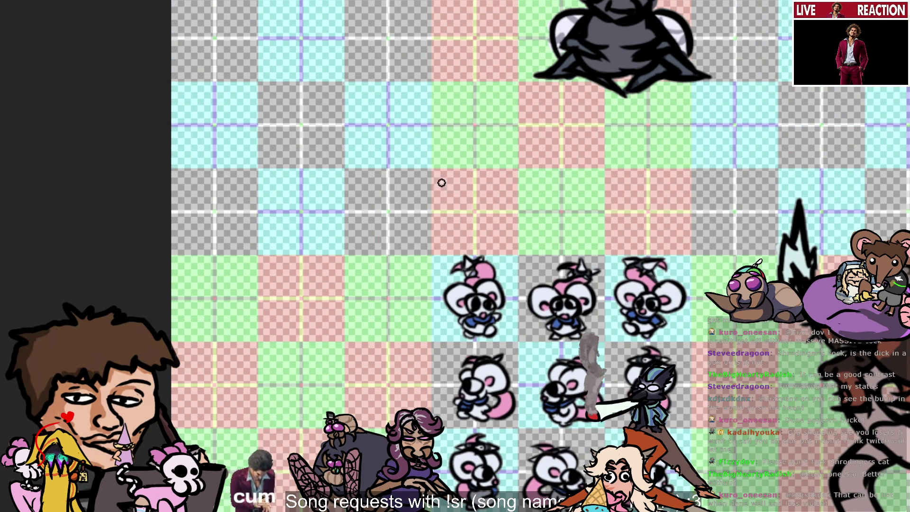
{"action": "scroll", "coordinate": [349, 262], "scroll_direction": "up", "scroll_amount": 1}
{"action": "scroll", "coordinate": [350, 264], "scroll_direction": "up", "scroll_amount": 1}
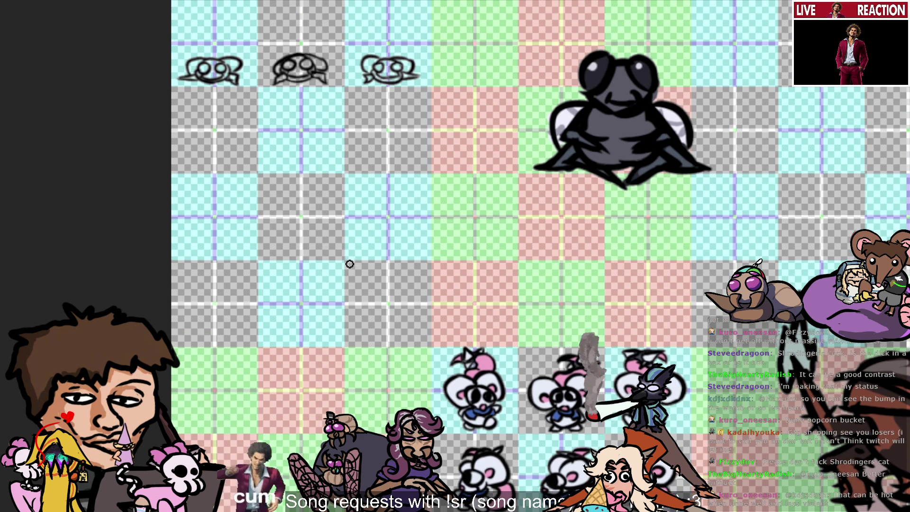
{"action": "scroll", "coordinate": [341, 254], "scroll_direction": "up", "scroll_amount": 2}
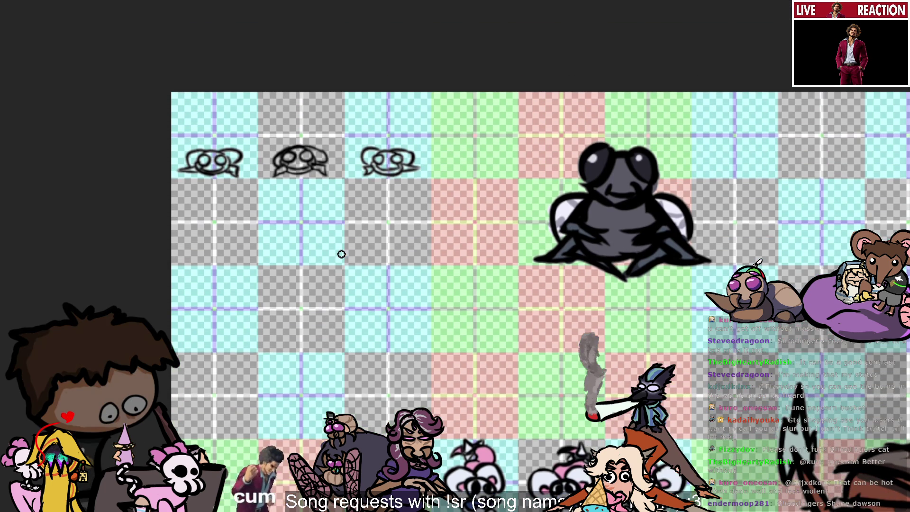
{"action": "scroll", "coordinate": [342, 254], "scroll_direction": "up", "scroll_amount": 1}
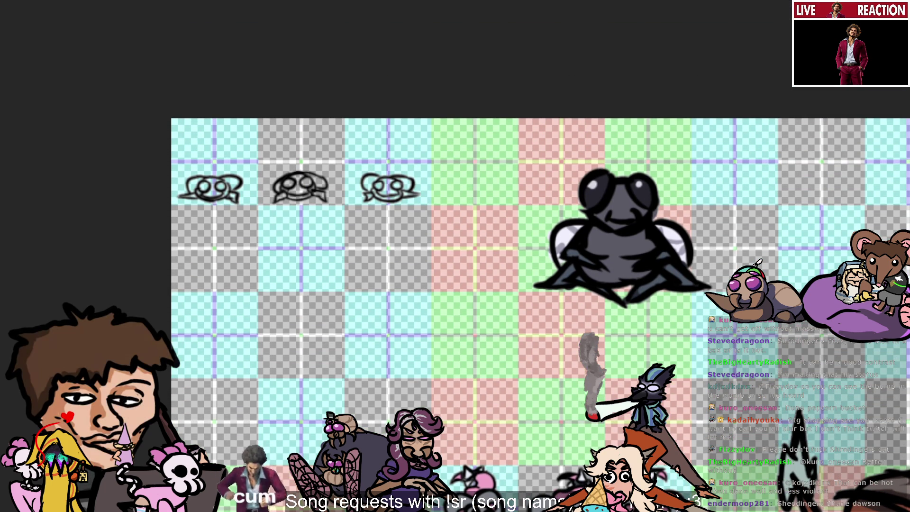
{"action": "scroll", "coordinate": [541, 315], "scroll_direction": "left", "scroll_amount": 2}
{"action": "scroll", "coordinate": [540, 315], "scroll_direction": "left", "scroll_amount": 1}
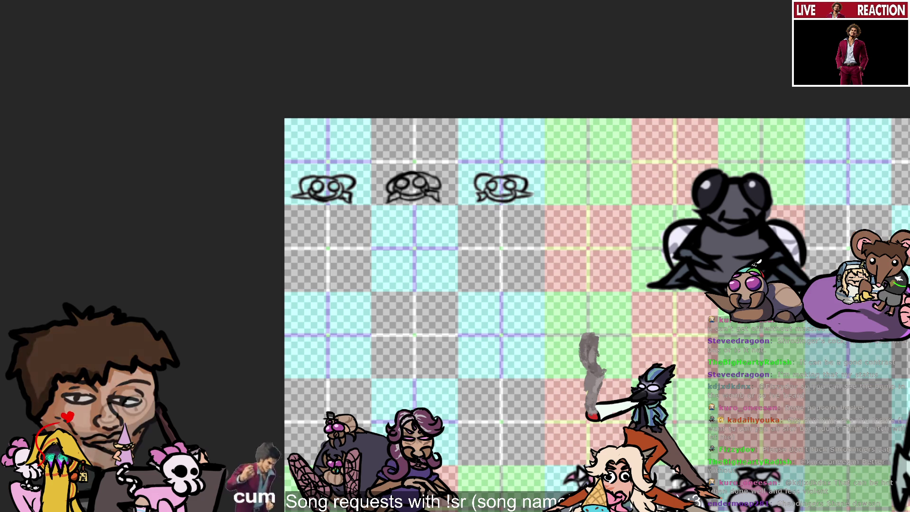
{"action": "scroll", "coordinate": [413, 429], "scroll_direction": "up", "scroll_amount": 1}
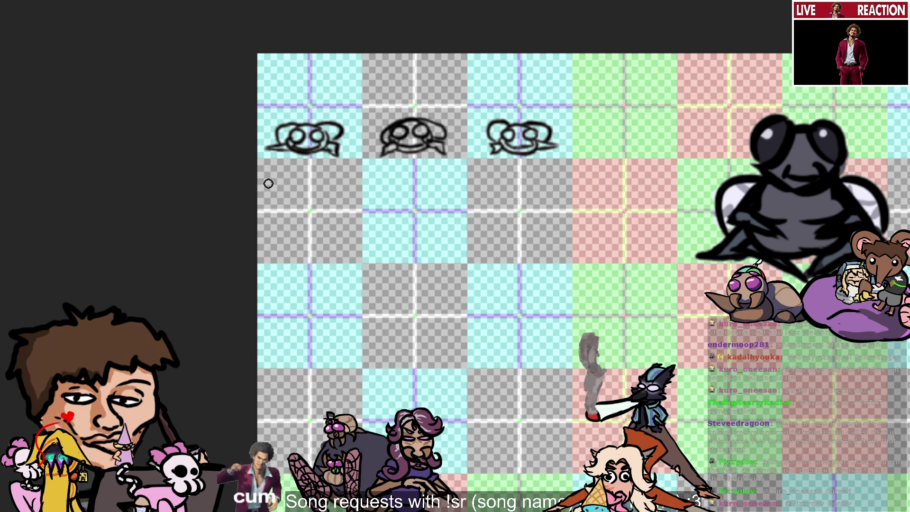
Step: Try several loop, oval and short-stroke starts in the second-row cells, undoing each one
{"action": "mouse_move", "coordinate": [292, 232]}
{"action": "left_mouse_down"}
{"action": "mouse_move", "coordinate": [315, 235]}
{"action": "mouse_move", "coordinate": [303, 240]}
{"action": "left_mouse_up"}
{"action": "key", "text": "ctrl+z"}
{"action": "key", "text": "ctrl+z"}
{"action": "key", "text": "ctrl+z"}
{"action": "key", "text": "ctrl+z"}
{"action": "key", "text": "ctrl+z"}
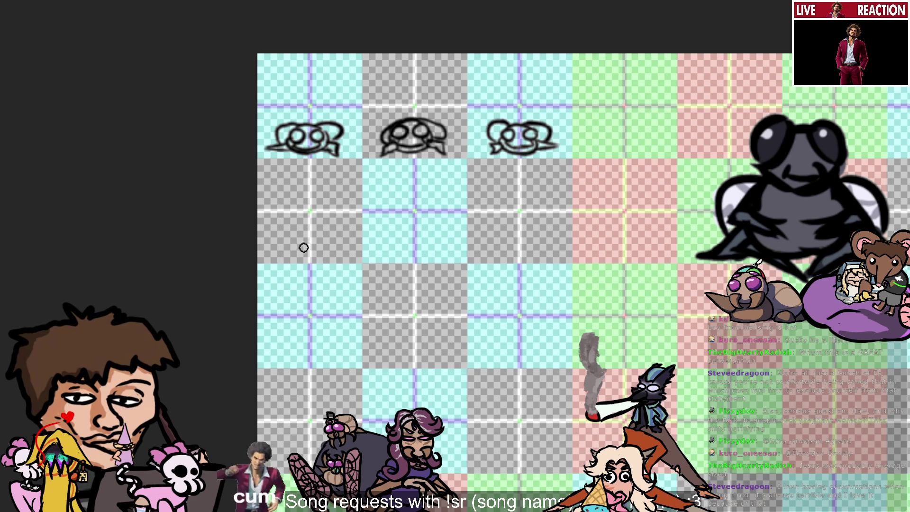
{"action": "left_click_drag", "start_coordinate": [298, 242], "coordinate": [302, 235]}
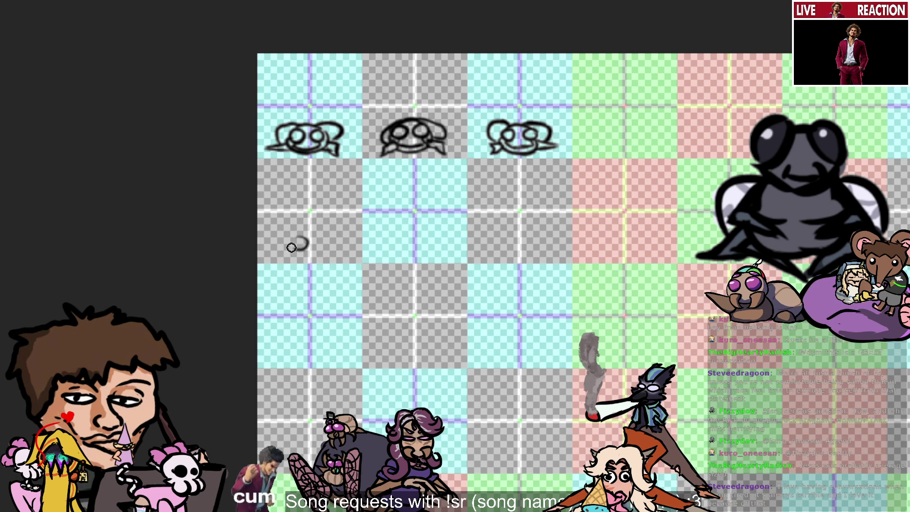
{"action": "key", "text": "ctrl+z"}
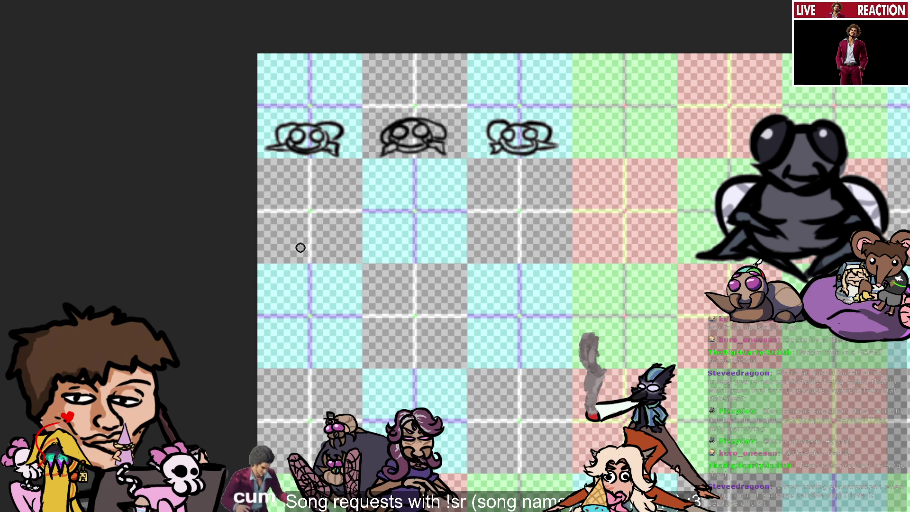
{"action": "left_click_drag", "start_coordinate": [286, 239], "coordinate": [302, 239]}
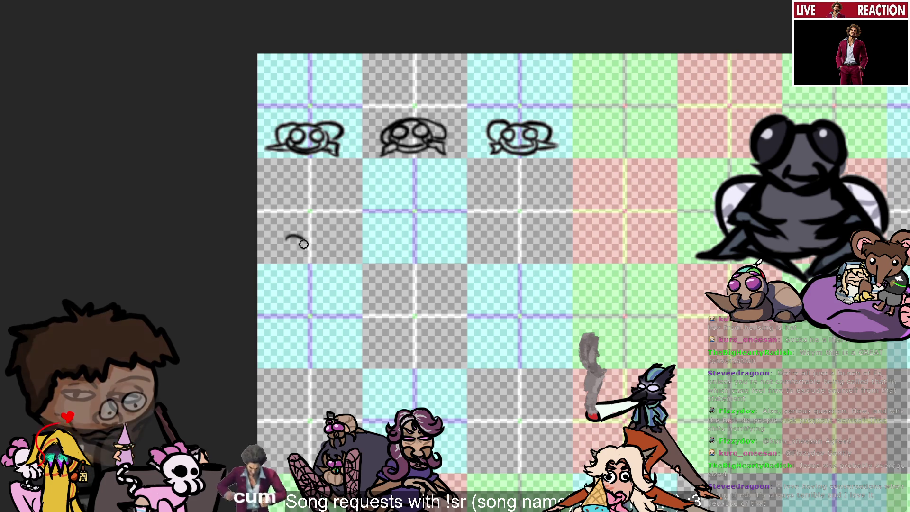
{"action": "key", "text": "ctrl+z"}
{"action": "mouse_move", "coordinate": [399, 237]}
{"action": "left_mouse_down"}
{"action": "mouse_move", "coordinate": [403, 248]}
{"action": "mouse_move", "coordinate": [407, 237]}
{"action": "mouse_move", "coordinate": [397, 242]}
{"action": "left_mouse_up"}
{"action": "key", "text": "ctrl+z"}
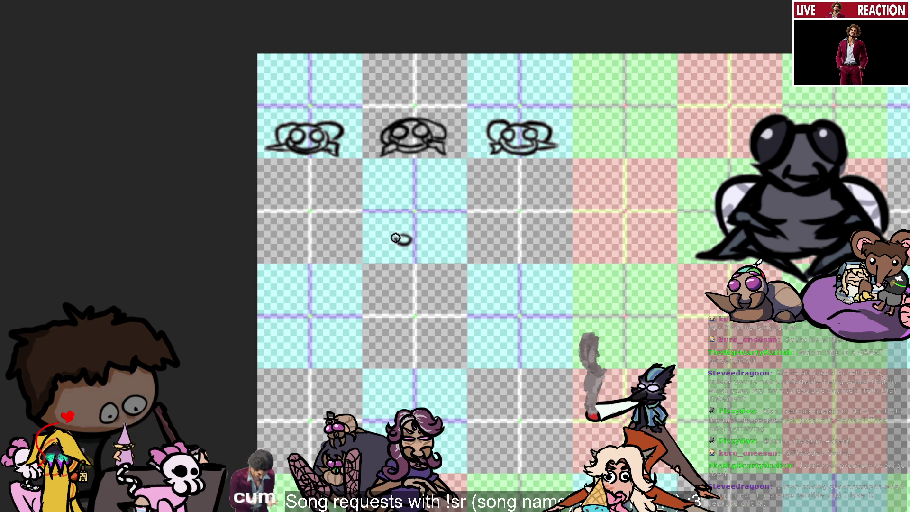
{"action": "key", "text": "ctrl+z"}
{"action": "mouse_move", "coordinate": [403, 232]}
{"action": "left_mouse_down"}
{"action": "mouse_move", "coordinate": [411, 241]}
{"action": "mouse_move", "coordinate": [404, 233]}
{"action": "left_mouse_up"}
{"action": "key", "text": "ctrl+z"}
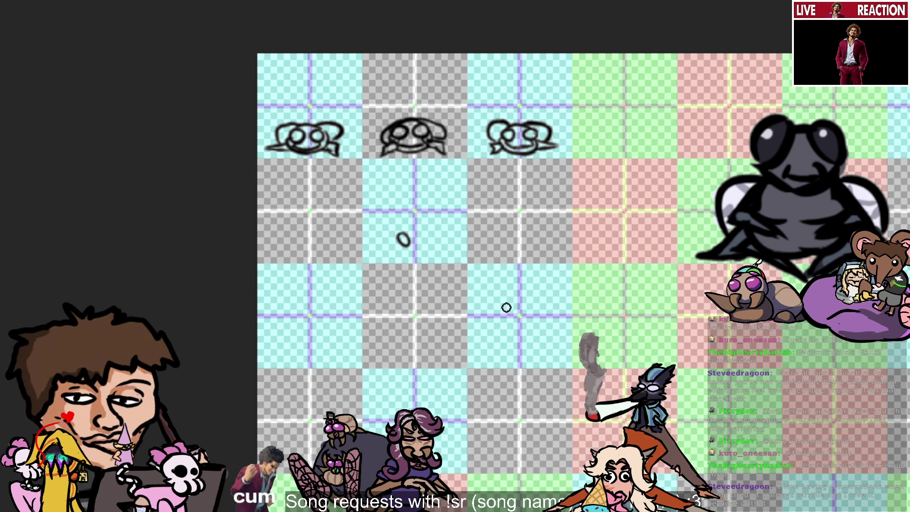
{"action": "key", "text": "ctrl+z"}
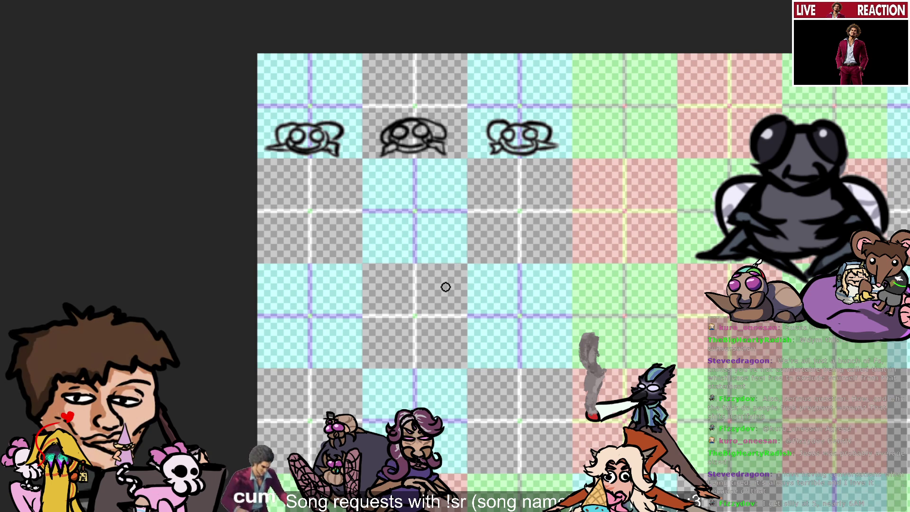
{"action": "left_click_drag", "start_coordinate": [398, 236], "coordinate": [416, 243]}
{"action": "key", "text": "ctrl+z"}
{"action": "key", "text": "ctrl+z"}
{"action": "key", "text": "ctrl+z"}
{"action": "key", "text": "ctrl+z"}
{"action": "key", "text": "ctrl+z"}
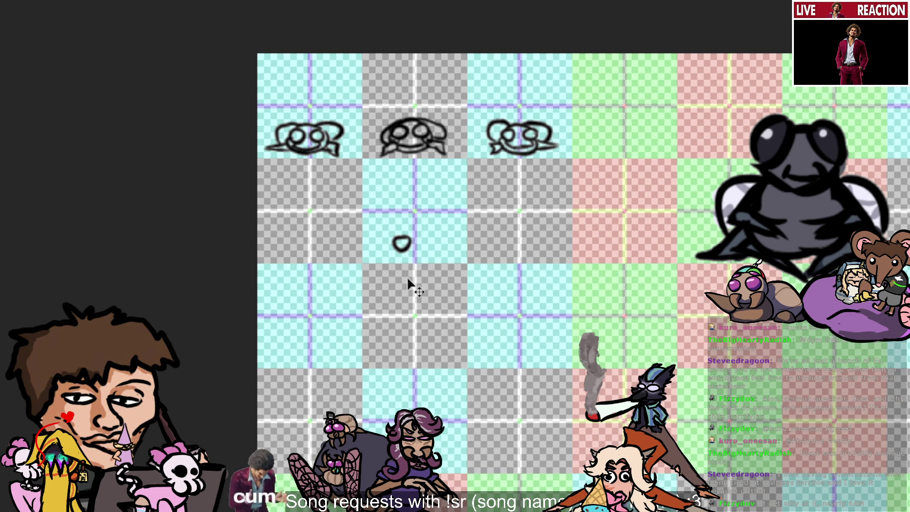
{"action": "key", "text": "ctrl+z"}
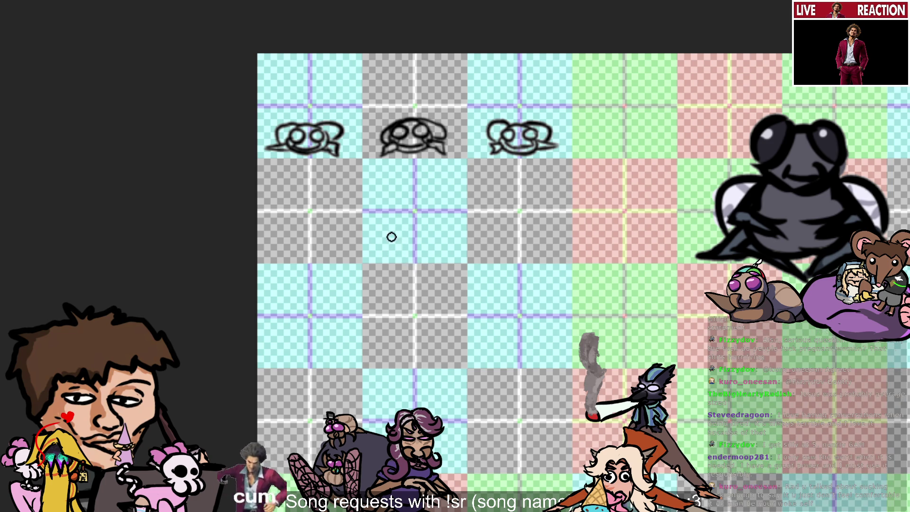
{"action": "mouse_move", "coordinate": [387, 236]}
{"action": "left_mouse_down"}
{"action": "mouse_move", "coordinate": [402, 244]}
{"action": "mouse_move", "coordinate": [389, 243]}
{"action": "left_mouse_up"}
{"action": "key", "text": "ctrl+z"}
{"action": "key", "text": "ctrl+z"}
{"action": "key", "text": "ctrl+z"}
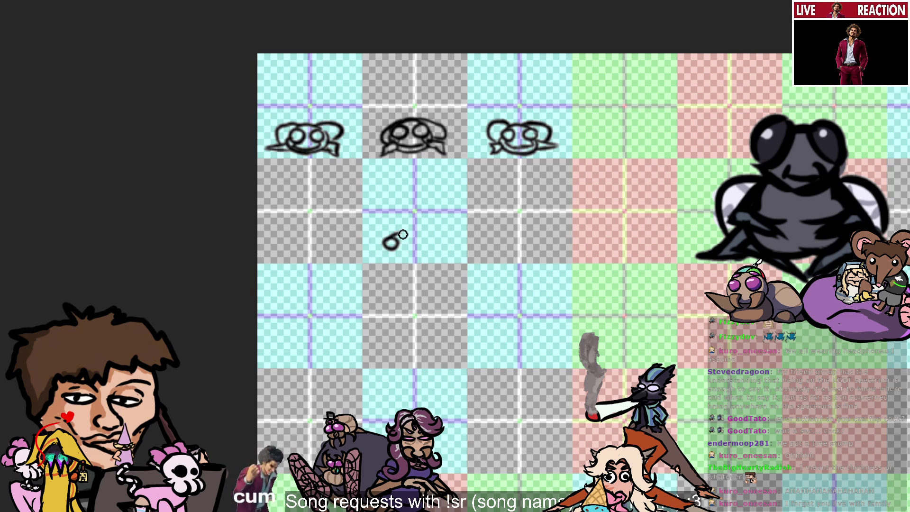
Step: Sketch a small 6-shaped start of the side-view bug below the middle head
{"action": "left_click_drag", "start_coordinate": [387, 233], "coordinate": [391, 242]}
{"action": "key", "text": "ctrl+z"}
{"action": "key", "text": "ctrl+y"}
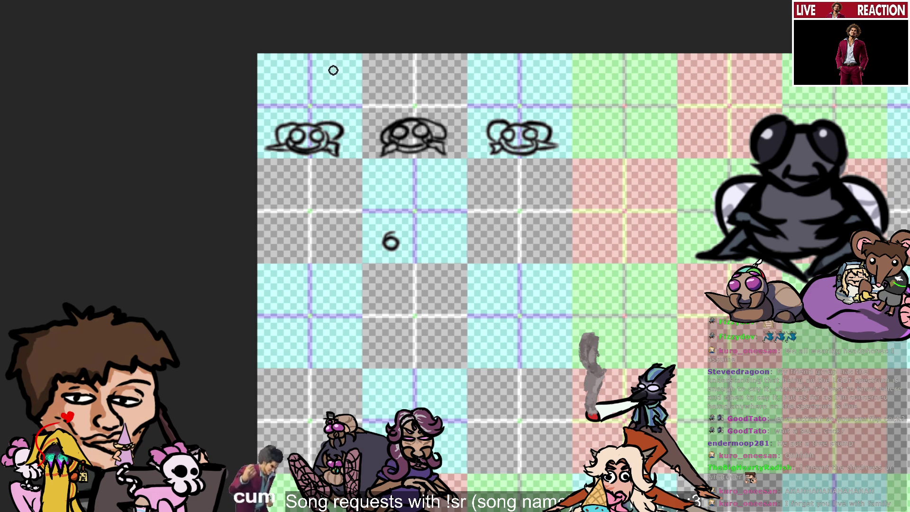
{"action": "key", "text": "ctrl+z"}
{"action": "key", "text": "ctrl+y"}
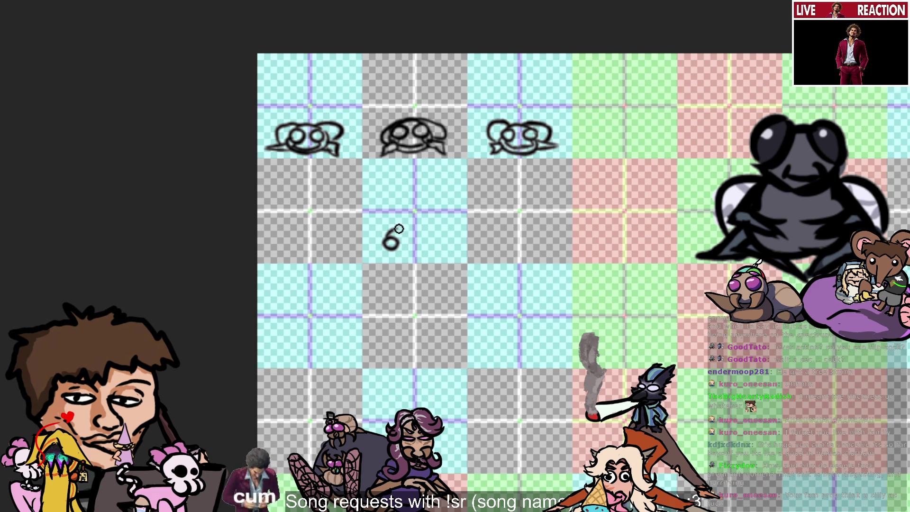
{"action": "key", "text": "ctrl+z"}
{"action": "key", "text": "ctrl+y"}
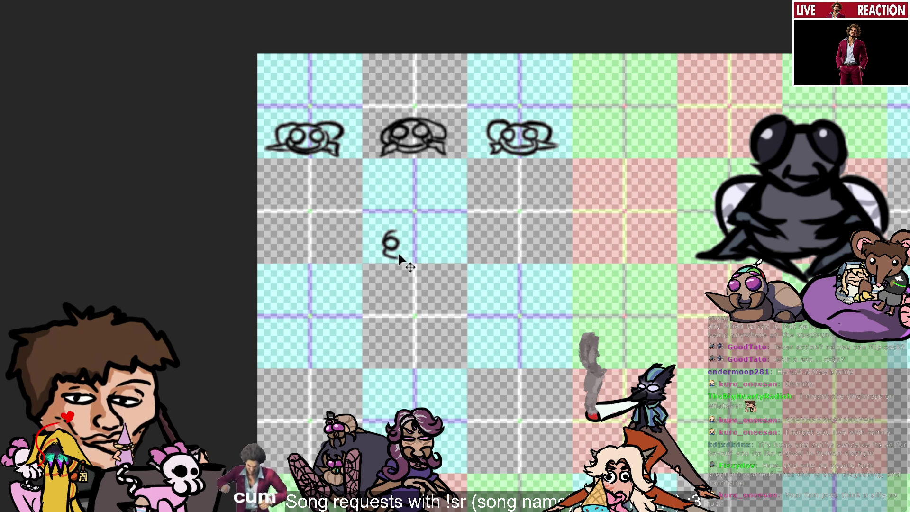
Step: Thicken the 6's bottom loop and add a stroke along the top of the body
{"action": "left_click_drag", "start_coordinate": [385, 254], "coordinate": [403, 253]}
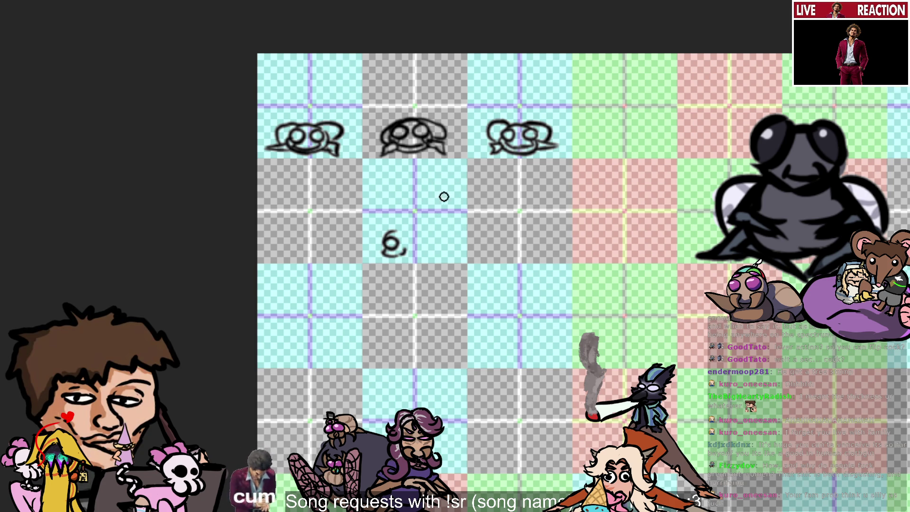
{"action": "left_click_drag", "start_coordinate": [402, 254], "coordinate": [404, 247]}
{"action": "key", "text": "ctrl+z"}
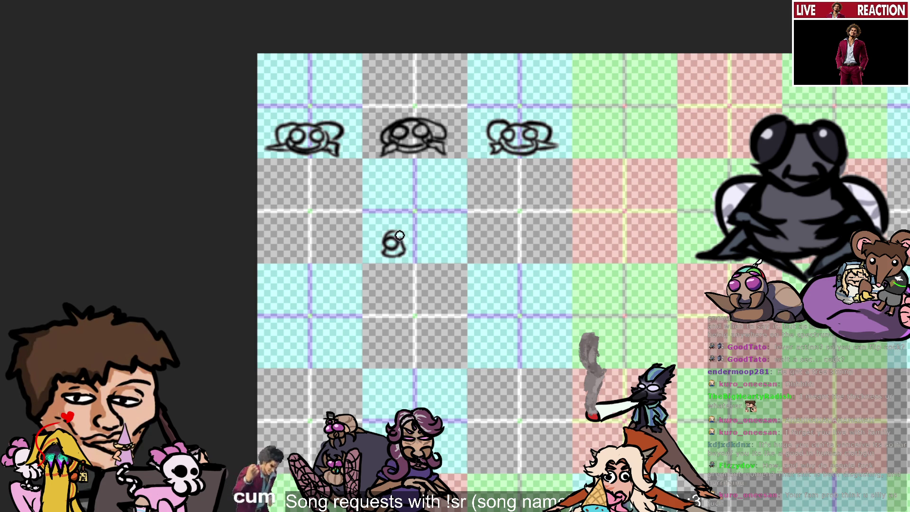
{"action": "mouse_move", "coordinate": [404, 247]}
{"action": "left_mouse_down"}
{"action": "mouse_move", "coordinate": [420, 247]}
{"action": "mouse_move", "coordinate": [421, 258]}
{"action": "left_mouse_up"}
{"action": "key", "text": "ctrl+z"}
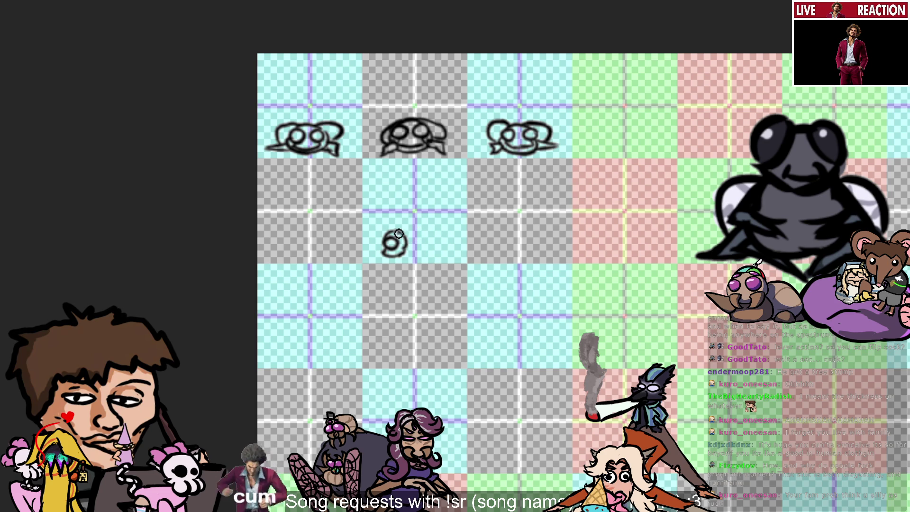
{"action": "mouse_move", "coordinate": [411, 228]}
{"action": "left_mouse_down"}
{"action": "mouse_move", "coordinate": [438, 249]}
{"action": "mouse_move", "coordinate": [431, 228]}
{"action": "mouse_move", "coordinate": [441, 260]}
{"action": "left_mouse_up"}
{"action": "key", "text": "ctrl+z"}
{"action": "key", "text": "ctrl+z"}
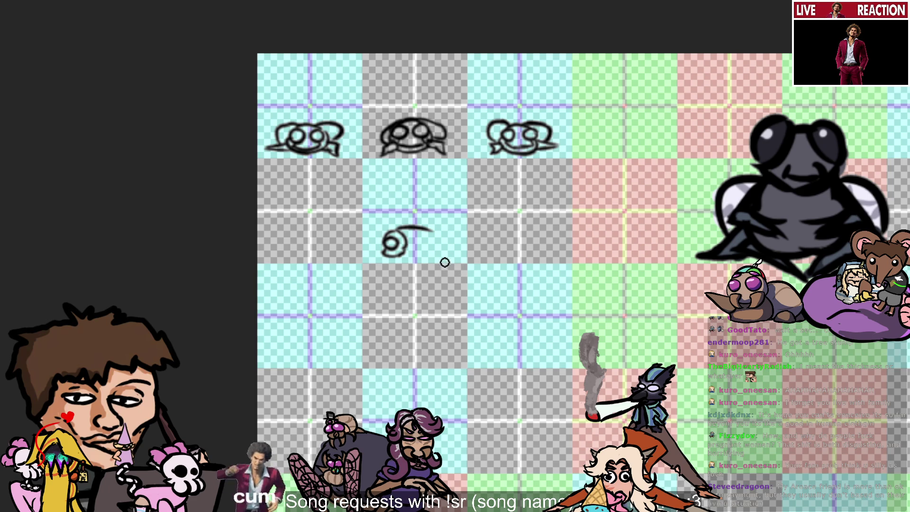
{"action": "left_click_drag", "start_coordinate": [391, 227], "coordinate": [435, 243]}
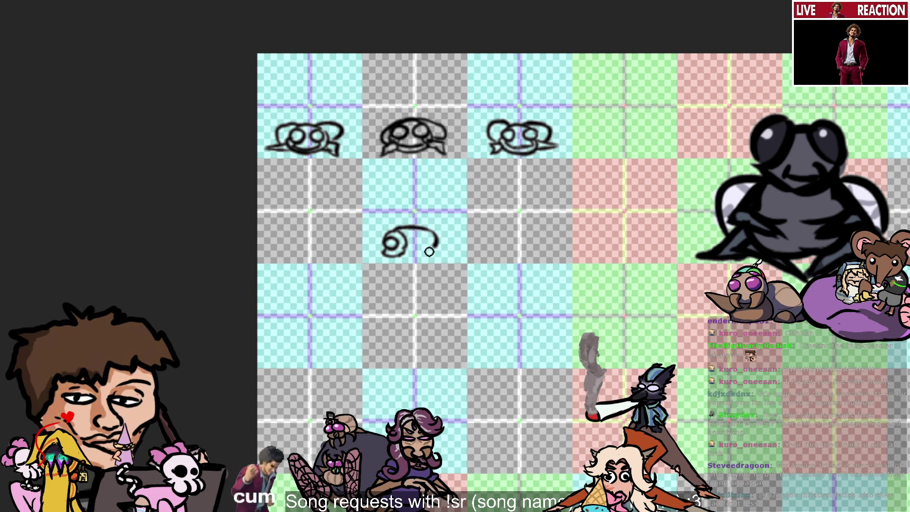
Step: Finish the bug's rear with a thick hook at the curl's right extending down-right
{"action": "key", "text": "ctrl+z"}
{"action": "key", "text": "ctrl+y"}
{"action": "key", "text": "ctrl+z"}
{"action": "key", "text": "ctrl+y"}
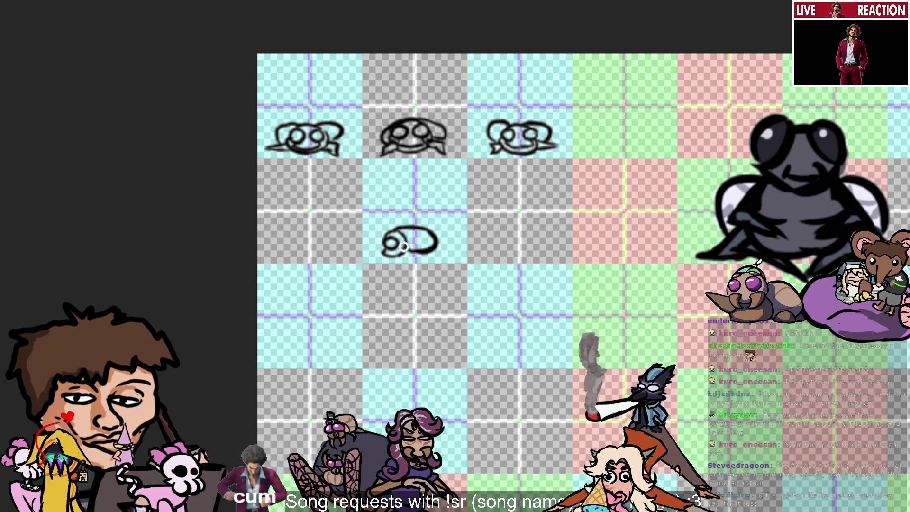
{"action": "left_click_drag", "start_coordinate": [404, 245], "coordinate": [421, 255]}
{"action": "key", "text": "ctrl+z"}
{"action": "left_click_drag", "start_coordinate": [434, 233], "coordinate": [423, 251]}
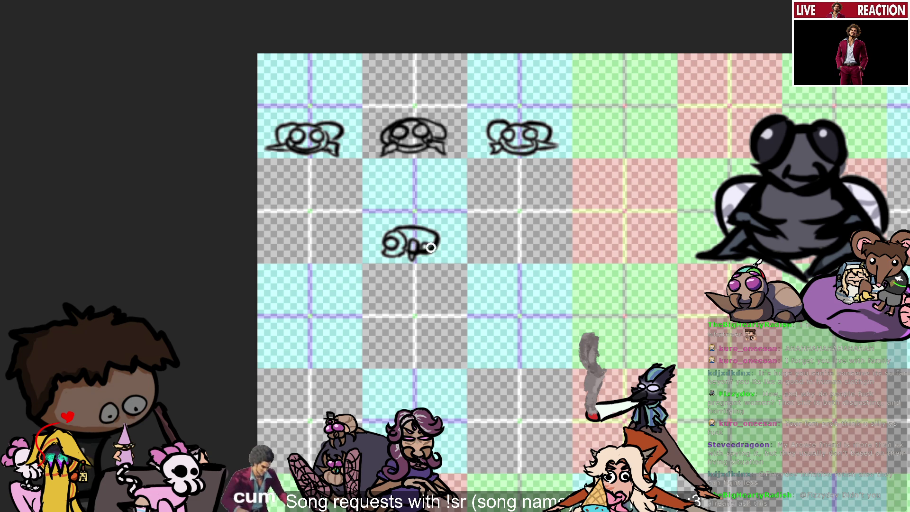
{"action": "left_click_drag", "start_coordinate": [435, 245], "coordinate": [447, 254]}
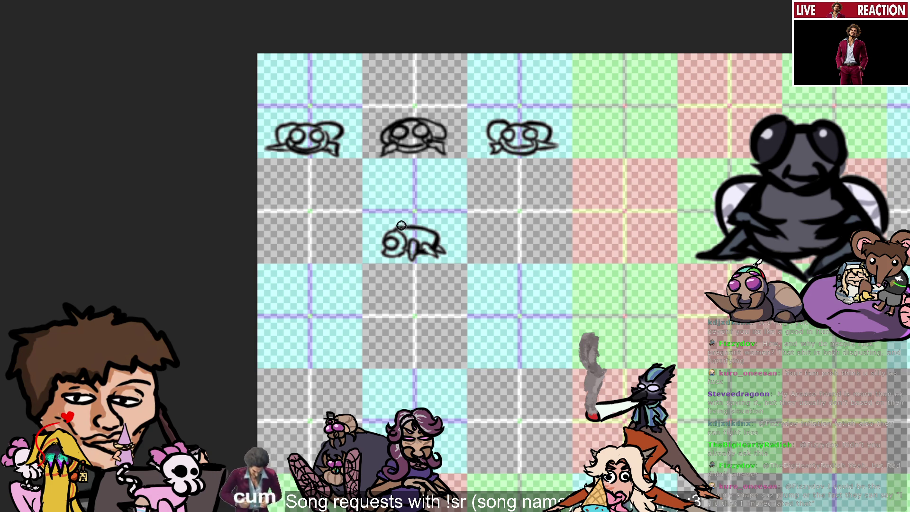
{"action": "left_click", "coordinate": [403, 227]}
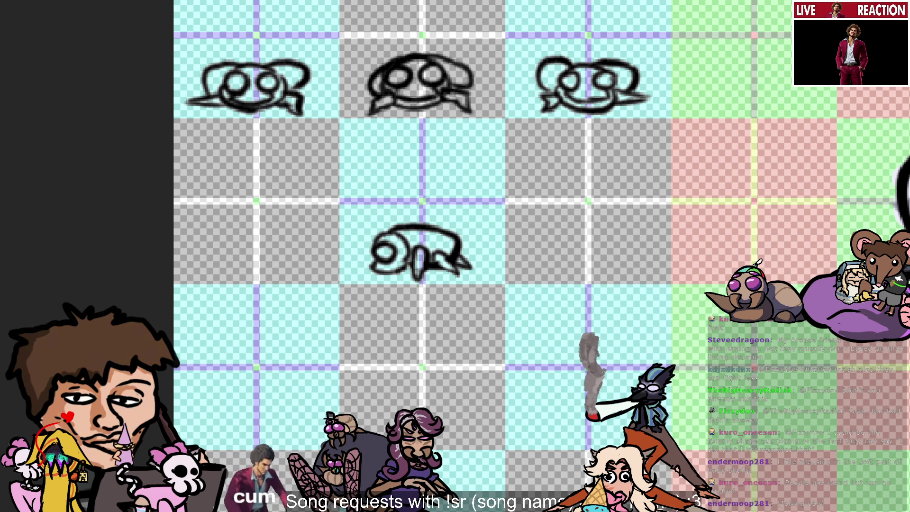
Step: Brush a curved shell line over the top of the side-view bug, discarding extra detail strokes
{"action": "mouse_move", "coordinate": [406, 222]}
{"action": "left_mouse_down"}
{"action": "mouse_move", "coordinate": [462, 226]}
{"action": "mouse_move", "coordinate": [408, 235]}
{"action": "left_mouse_up"}
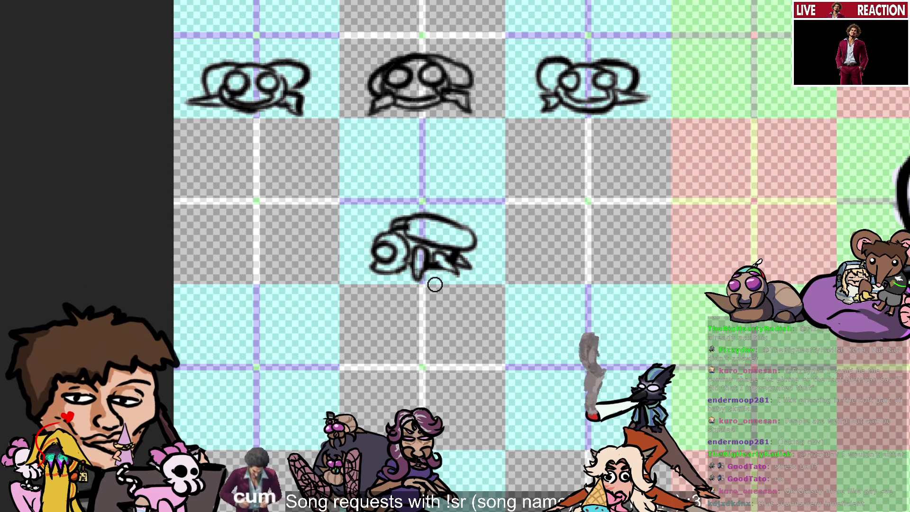
{"action": "left_click_drag", "start_coordinate": [412, 274], "coordinate": [398, 266]}
{"action": "key", "text": "ctrl+z"}
{"action": "key", "text": "ctrl+z"}
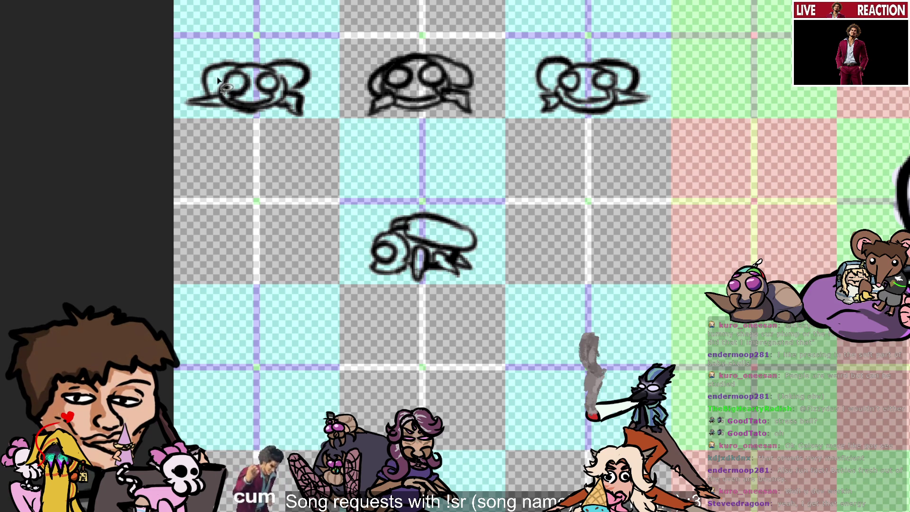
{"action": "mouse_move", "coordinate": [541, 274]}
{"action": "left_mouse_down"}
{"action": "mouse_move", "coordinate": [391, 194]}
{"action": "mouse_move", "coordinate": [538, 290]}
{"action": "left_mouse_up"}
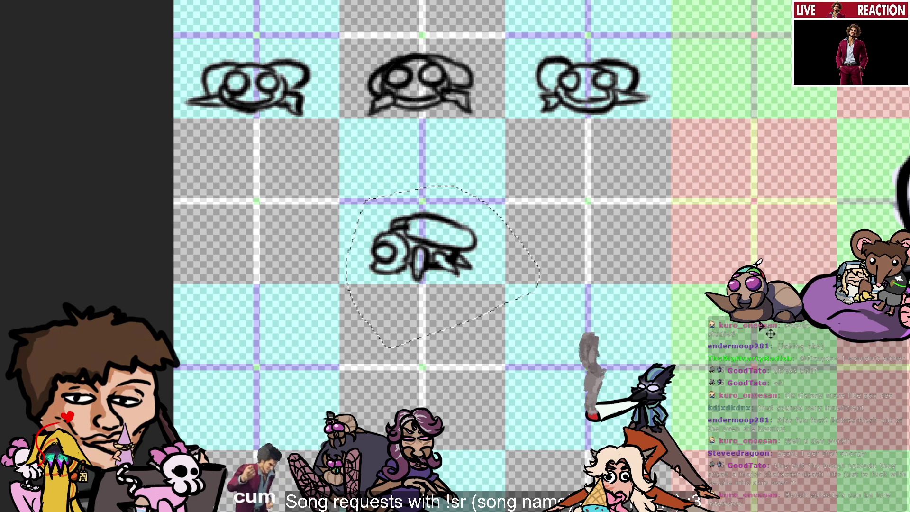
{"action": "key", "text": "ctrl+v"}
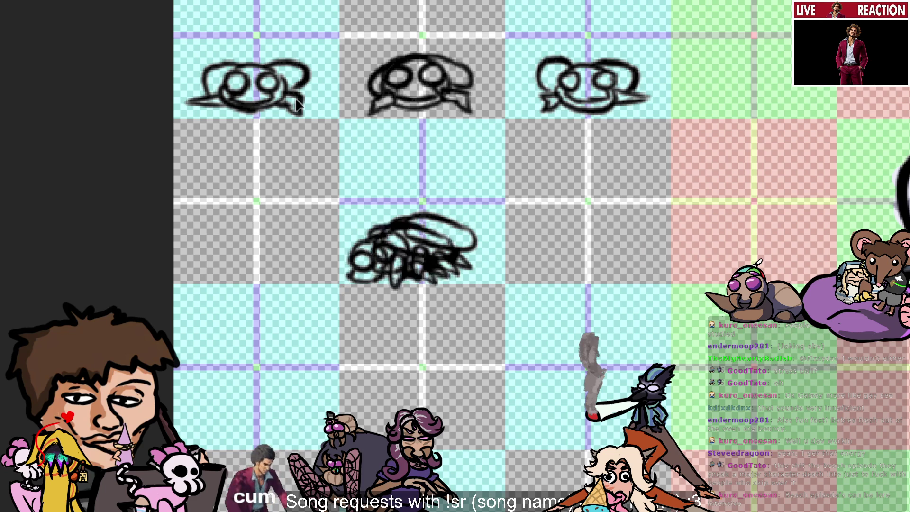
{"action": "left_click_drag", "start_coordinate": [493, 132], "coordinate": [302, 112]}
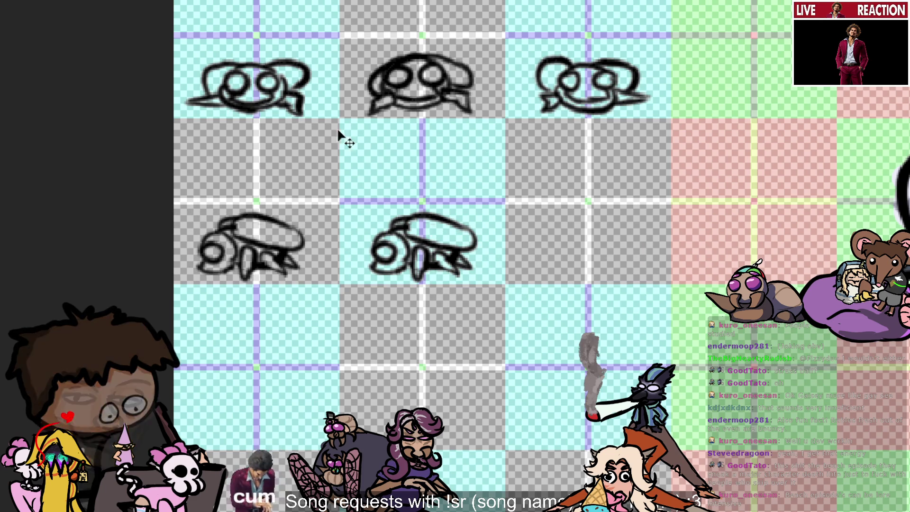
{"action": "key", "text": "ctrl+z"}
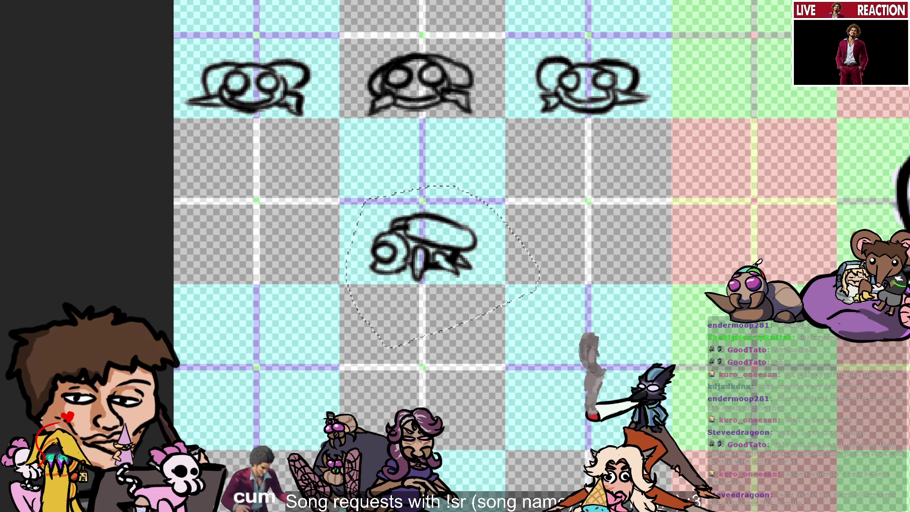
{"action": "key", "text": "ctrl+d"}
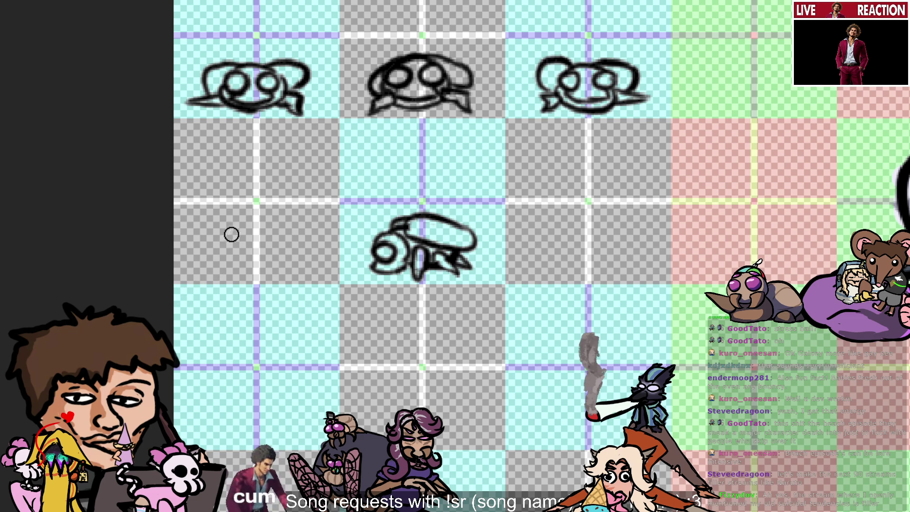
Step: Draw a small looped eye circle in the cell left of the side-view bug, retrying strokes around it
{"action": "left_click_drag", "start_coordinate": [226, 250], "coordinate": [219, 260]}
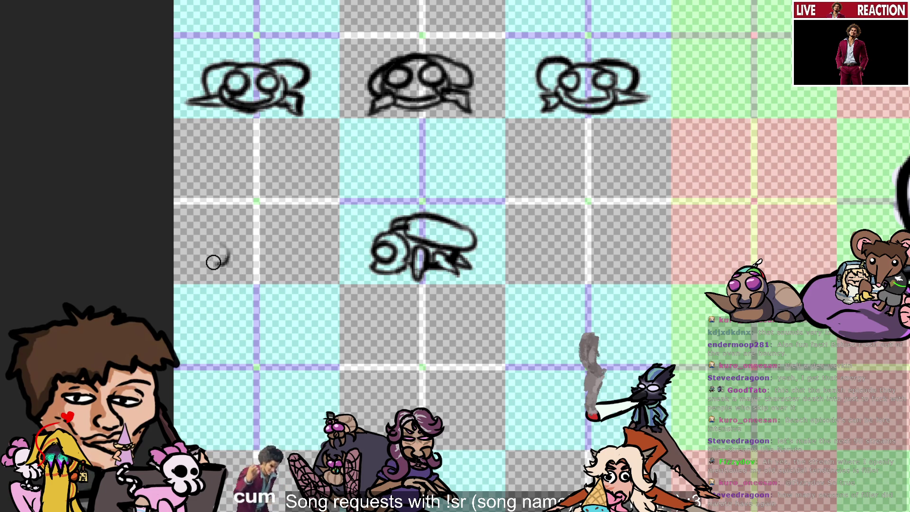
{"action": "left_click_drag", "start_coordinate": [220, 248], "coordinate": [222, 249]}
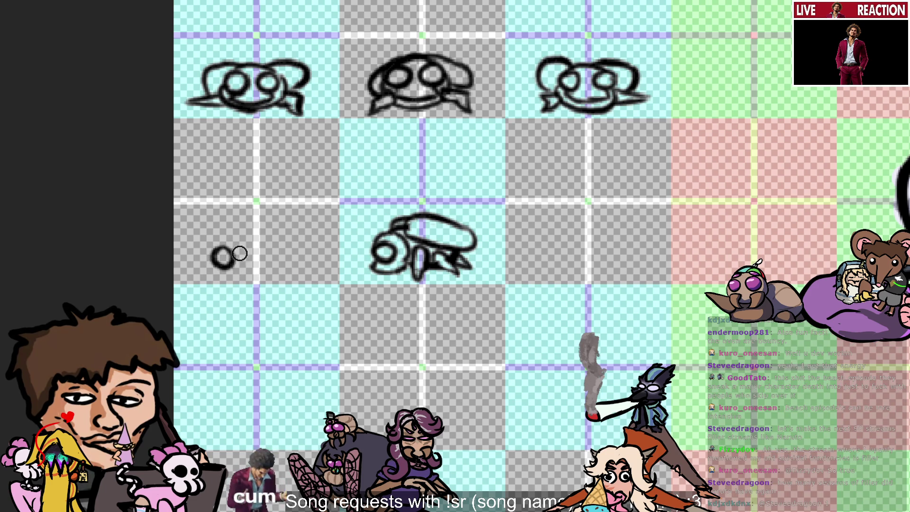
{"action": "key", "text": "ctrl+z"}
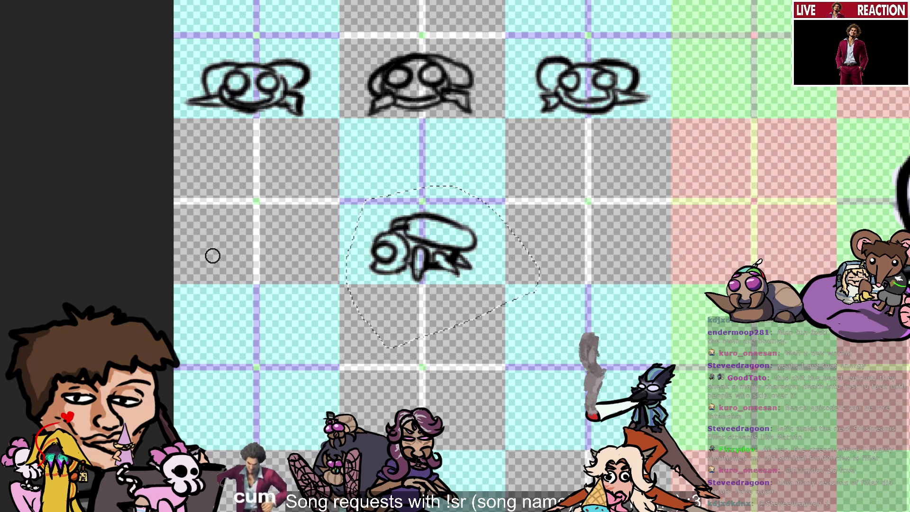
{"action": "left_click_drag", "start_coordinate": [210, 250], "coordinate": [228, 254]}
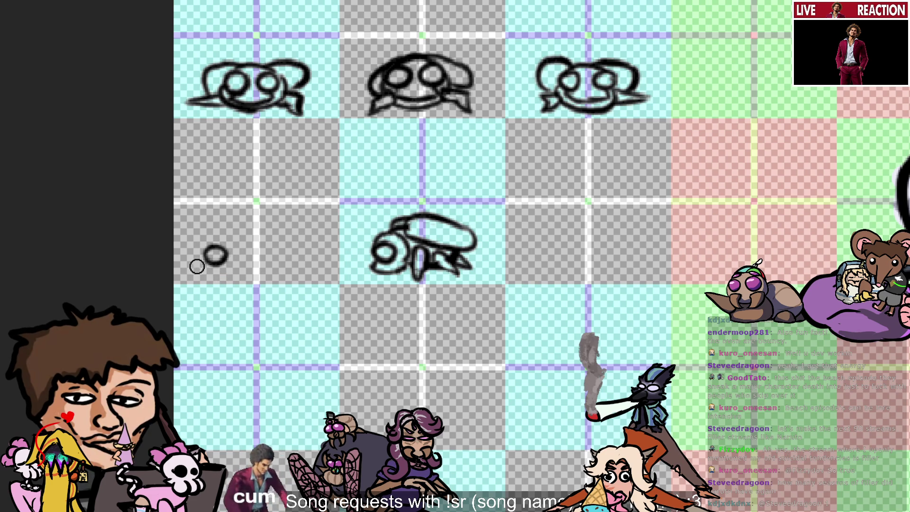
{"action": "left_click_drag", "start_coordinate": [204, 265], "coordinate": [221, 274]}
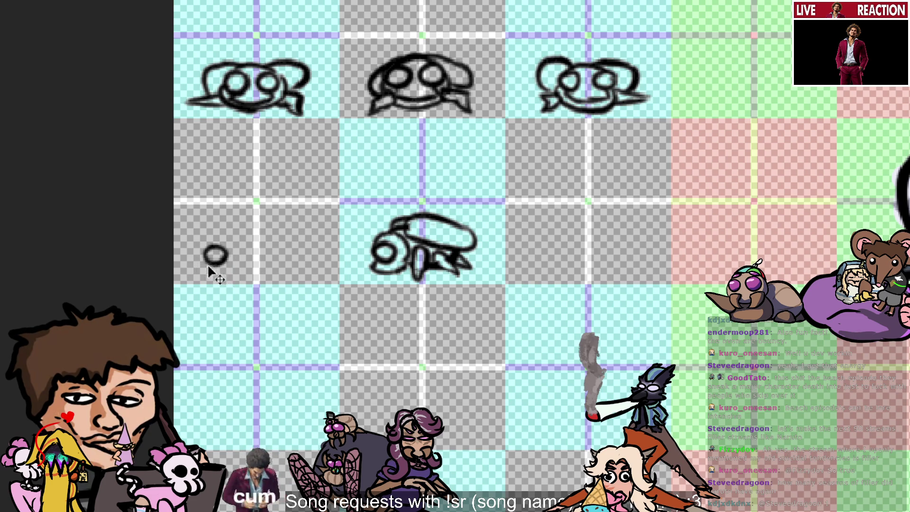
{"action": "key", "text": "ctrl+z"}
{"action": "mouse_move", "coordinate": [201, 265]}
{"action": "left_mouse_down"}
{"action": "mouse_move", "coordinate": [230, 274]}
{"action": "mouse_move", "coordinate": [204, 262]}
{"action": "left_mouse_up"}
{"action": "key", "text": "ctrl+z"}
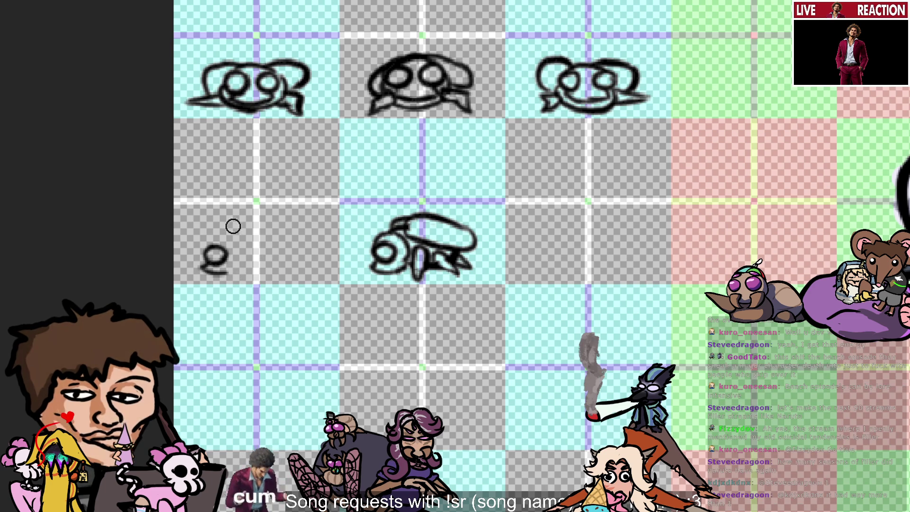
{"action": "left_click_drag", "start_coordinate": [228, 255], "coordinate": [226, 272]}
{"action": "key", "text": "ctrl+z"}
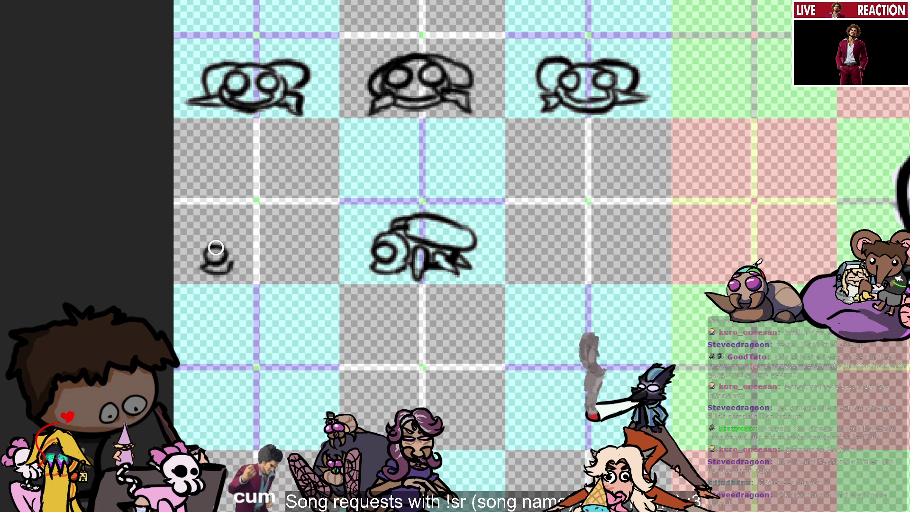
{"action": "mouse_move", "coordinate": [228, 251]}
{"action": "left_mouse_down"}
{"action": "mouse_move", "coordinate": [226, 271]}
{"action": "mouse_move", "coordinate": [224, 262]}
{"action": "left_mouse_up"}
{"action": "key", "text": "ctrl+z"}
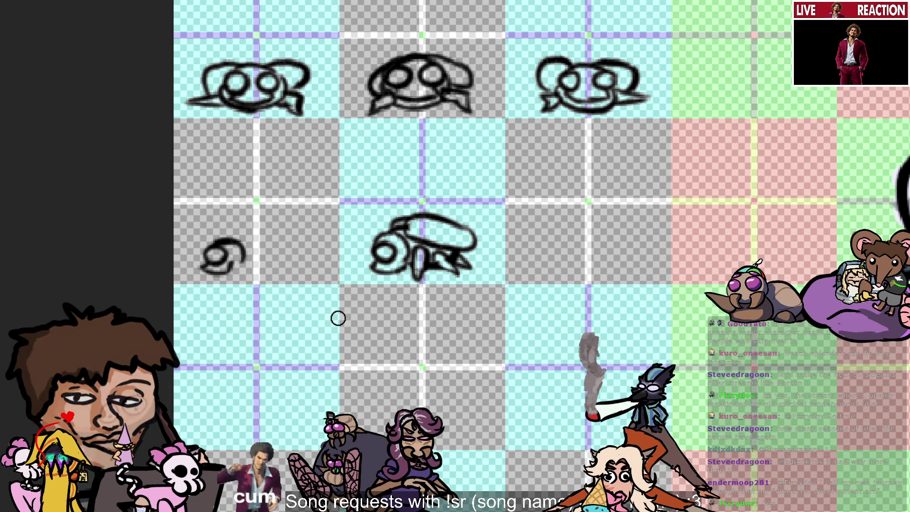